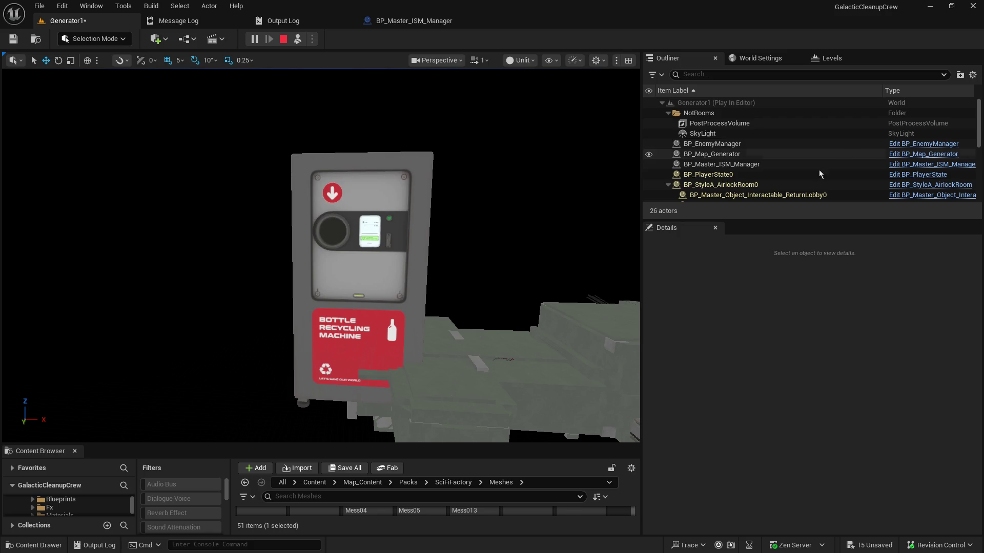
- Stop the play session and open BP_Master_ISM_Manager's Event Graph for editing
{"action": "left_click_drag", "start_coordinate": [478, 261], "coordinate": [430, 153]}
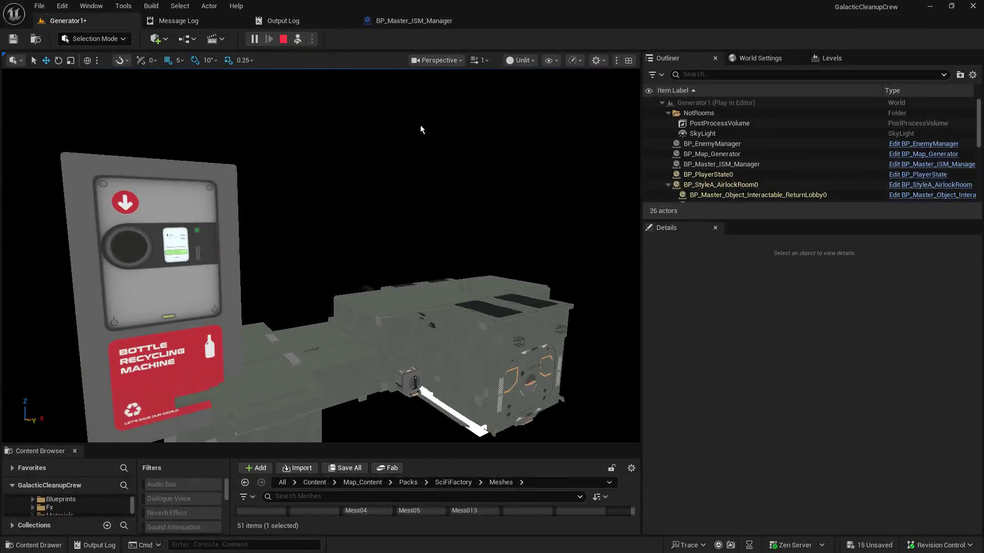
{"action": "key", "text": "Escape"}
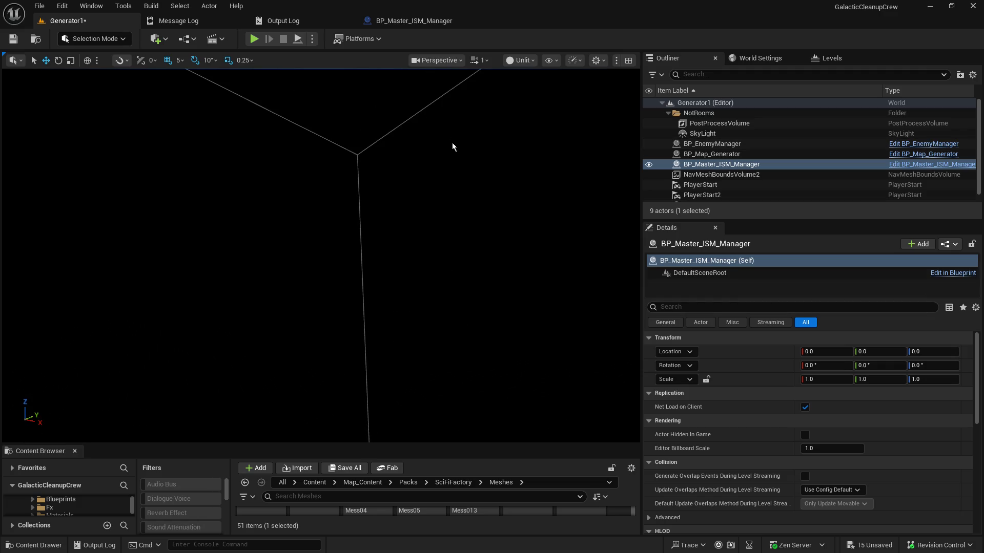
{"action": "left_click", "coordinate": [407, 20]}
{"action": "left_click_drag", "start_coordinate": [638, 303], "coordinate": [692, 360]}
- Break the long Then 0 wire and connect Sequence Then 1 to the second Sequence's input
{"action": "mouse_move", "coordinate": [543, 358]}
{"action": "left_mouse_down"}
{"action": "mouse_move", "coordinate": [501, 254]}
{"action": "mouse_move", "coordinate": [592, 351]}
{"action": "mouse_move", "coordinate": [663, 378]}
{"action": "left_mouse_up"}
{"action": "scroll", "coordinate": [593, 351], "scroll_direction": "up", "scroll_amount": 3}
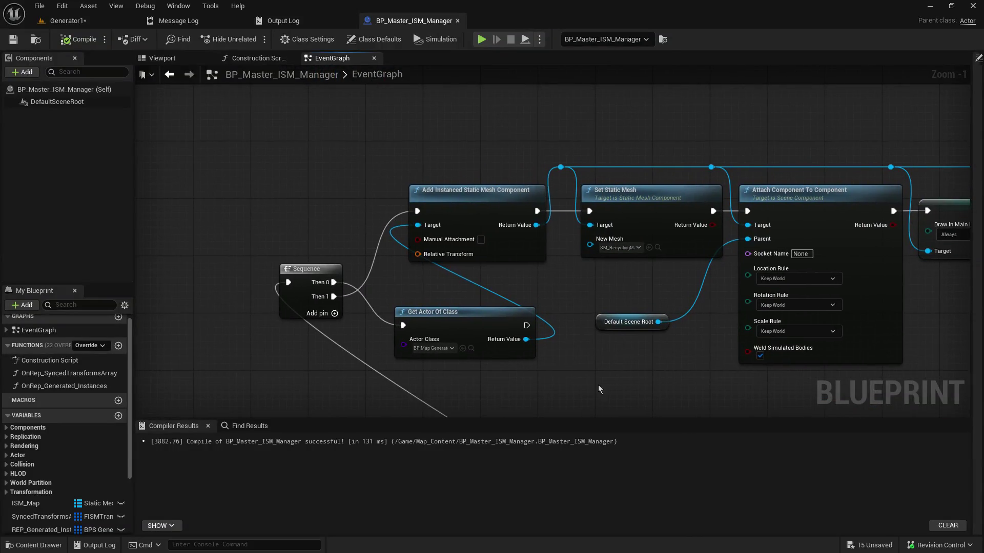
{"action": "left_click", "coordinate": [439, 316]}
{"action": "mouse_move", "coordinate": [440, 317]}
{"action": "left_mouse_down"}
{"action": "mouse_move", "coordinate": [395, 318]}
{"action": "mouse_move", "coordinate": [460, 234]}
{"action": "left_mouse_up"}
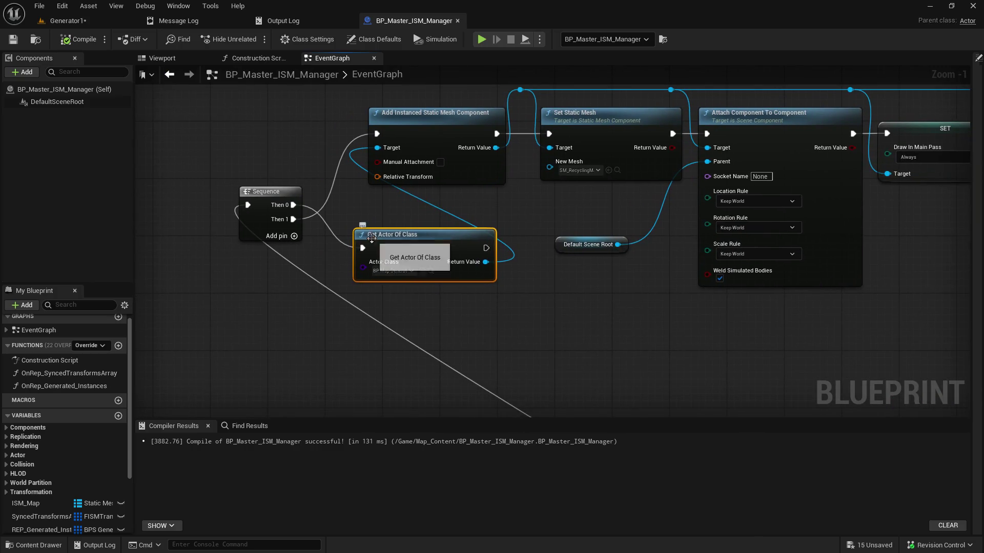
{"action": "mouse_move", "coordinate": [408, 241]}
{"action": "left_mouse_down"}
{"action": "mouse_move", "coordinate": [404, 152]}
{"action": "mouse_move", "coordinate": [533, 343]}
{"action": "mouse_move", "coordinate": [390, 210]}
{"action": "mouse_move", "coordinate": [360, 237]}
{"action": "mouse_move", "coordinate": [470, 251]}
{"action": "left_mouse_up"}
{"action": "left_click", "coordinate": [344, 216], "text": "alt"}
{"action": "left_click_drag", "start_coordinate": [530, 219], "coordinate": [410, 75]}
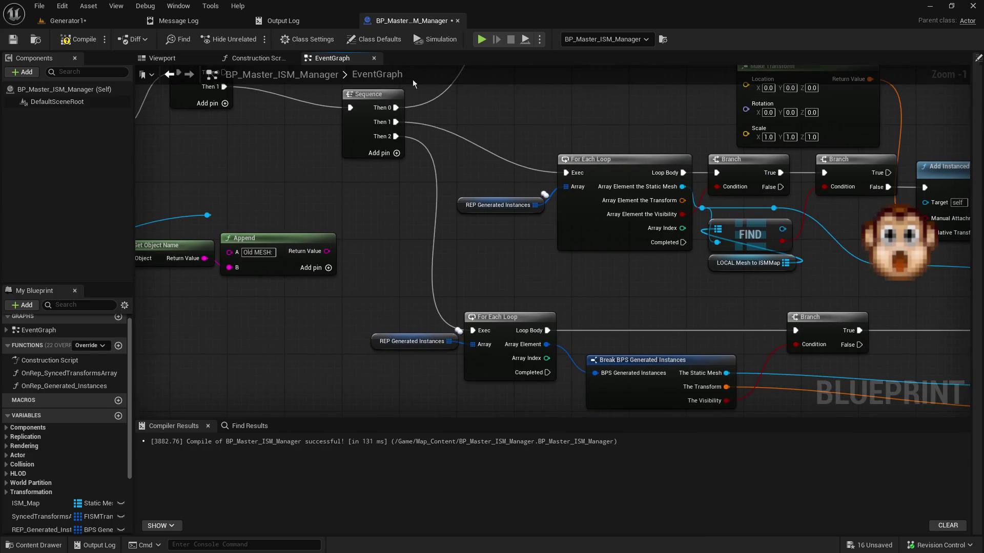
- Paste a Get Actor Of Class node on Branch False, feeding Add Instanced Static Mesh Target
{"action": "mouse_move", "coordinate": [666, 291]}
{"action": "left_mouse_down"}
{"action": "mouse_move", "coordinate": [543, 312]}
{"action": "mouse_move", "coordinate": [285, 301]}
{"action": "left_mouse_up"}
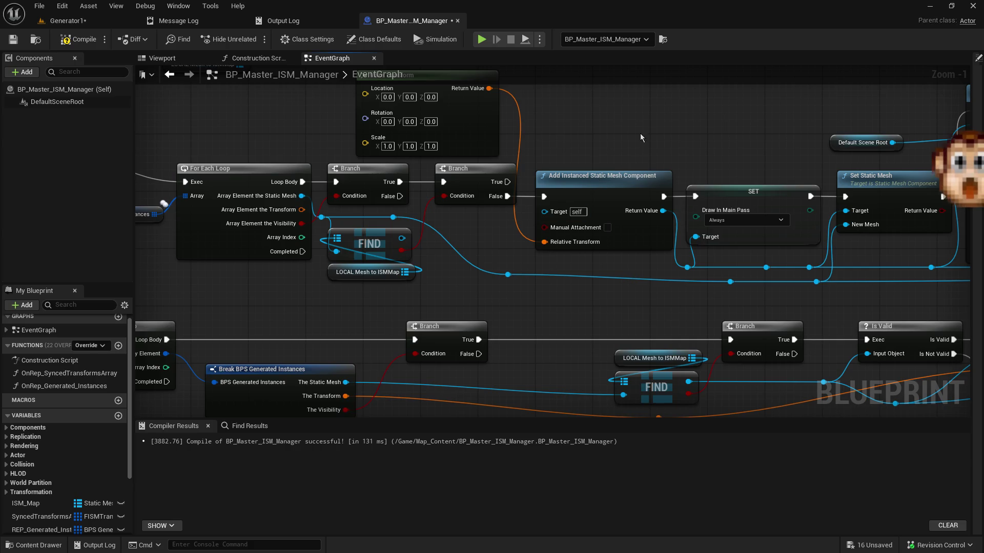
{"action": "left_click_drag", "start_coordinate": [640, 133], "coordinate": [603, 235]}
{"action": "key", "text": "ctrl+v"}
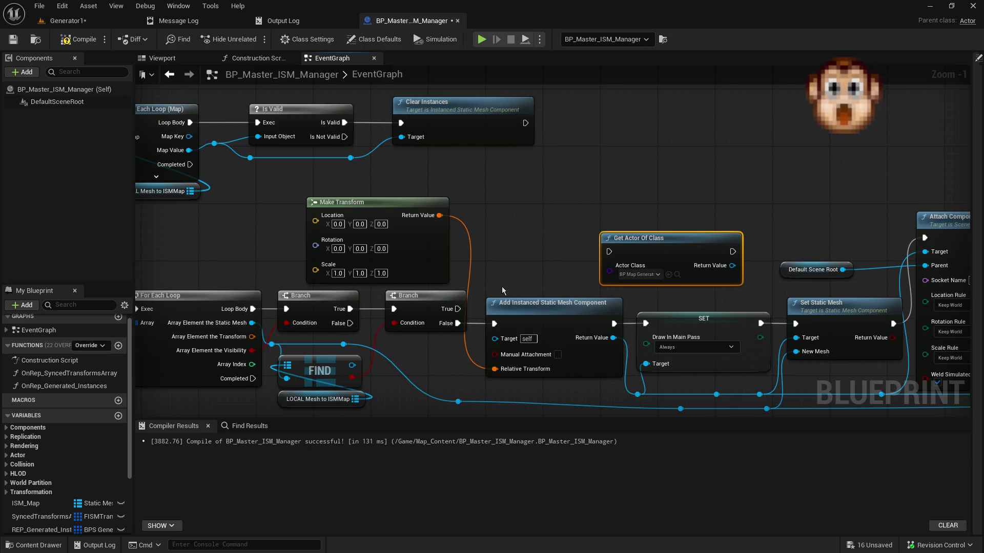
{"action": "mouse_move", "coordinate": [457, 323]}
{"action": "left_mouse_down"}
{"action": "mouse_move", "coordinate": [475, 331]}
{"action": "mouse_move", "coordinate": [609, 252]}
{"action": "left_mouse_up"}
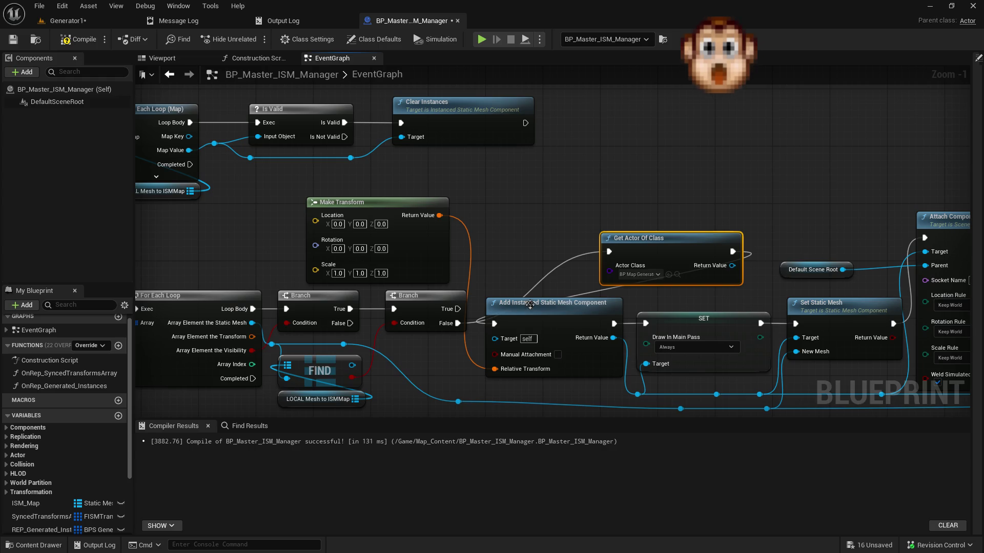
{"action": "left_click_drag", "start_coordinate": [732, 265], "coordinate": [495, 346]}
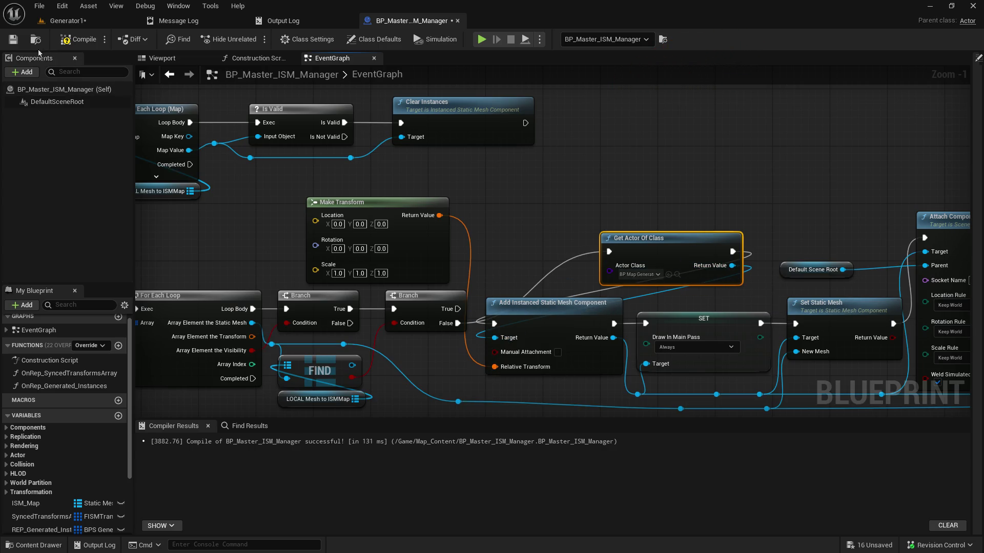
{"action": "left_click", "coordinate": [74, 23]}
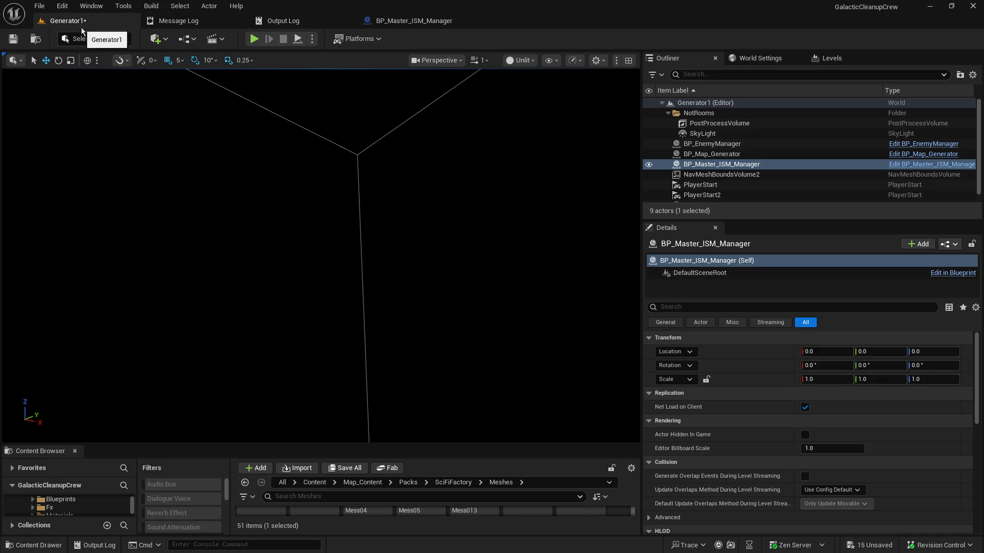
- Play Generator1 to test generation of the grey room map
{"action": "left_click", "coordinate": [298, 40]}
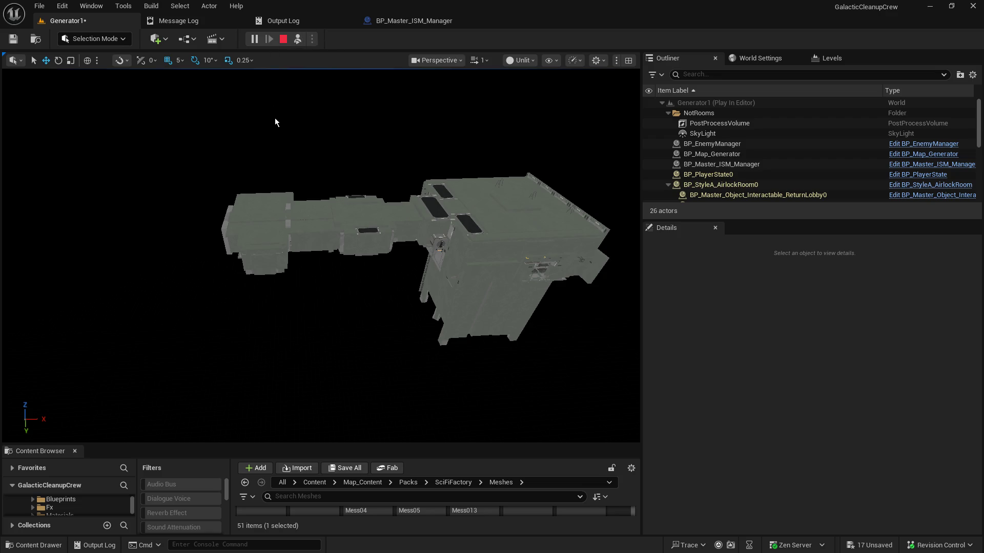
- Stop play, disconnect Print String from Add Instance in BP_Master_ISM_Manager, compile and save
{"action": "left_click", "coordinate": [284, 41]}
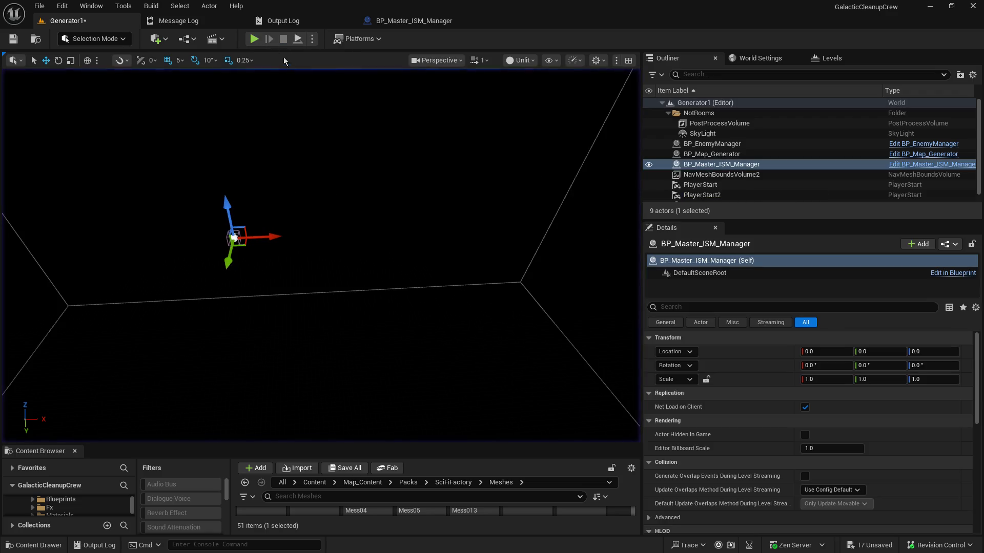
{"action": "left_click", "coordinate": [298, 41]}
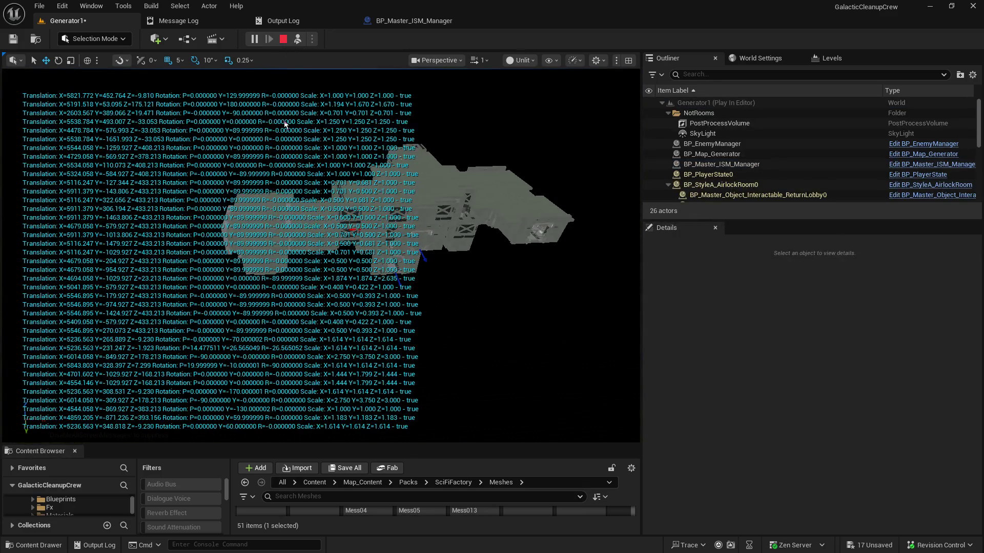
{"action": "left_click", "coordinate": [283, 40]}
{"action": "left_click", "coordinate": [419, 20]}
{"action": "mouse_move", "coordinate": [870, 256]}
{"action": "left_mouse_down"}
{"action": "mouse_move", "coordinate": [615, 225]}
{"action": "mouse_move", "coordinate": [256, 205]}
{"action": "mouse_move", "coordinate": [737, 221]}
{"action": "left_mouse_up"}
{"action": "left_click", "coordinate": [718, 186], "text": "alt"}
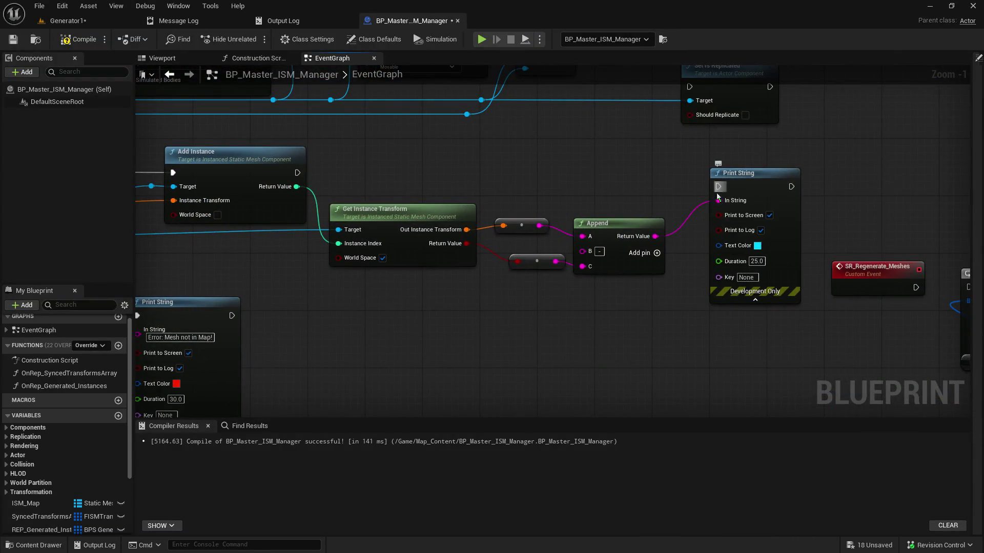
{"action": "left_click", "coordinate": [13, 40]}
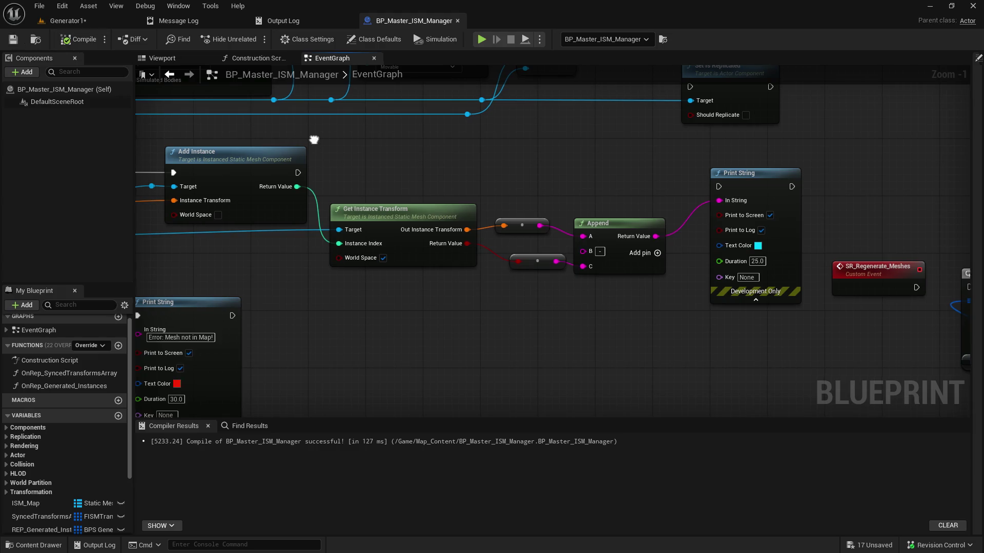
- Test the change with a new Generator1 play session, then stop it
{"action": "left_click", "coordinate": [66, 20]}
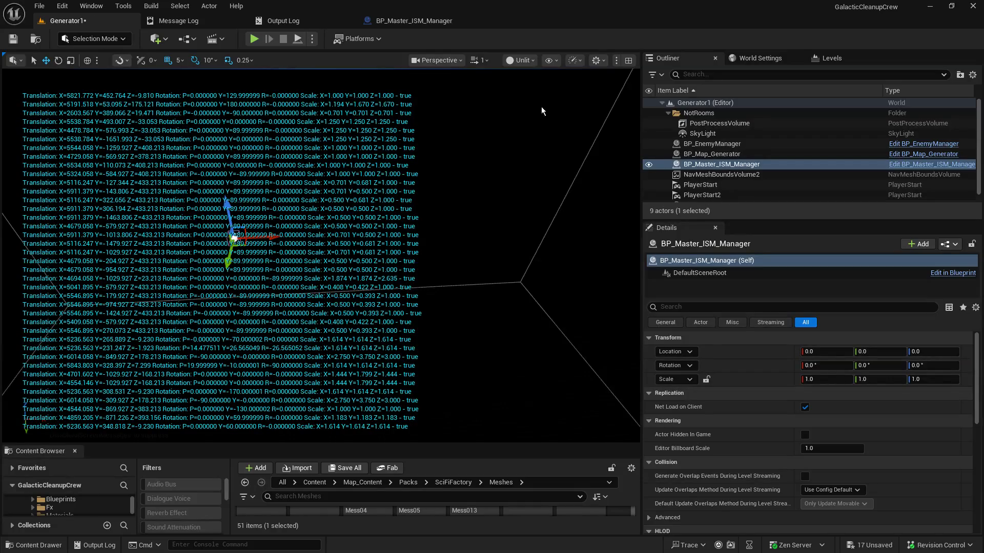
{"action": "left_click", "coordinate": [406, 20]}
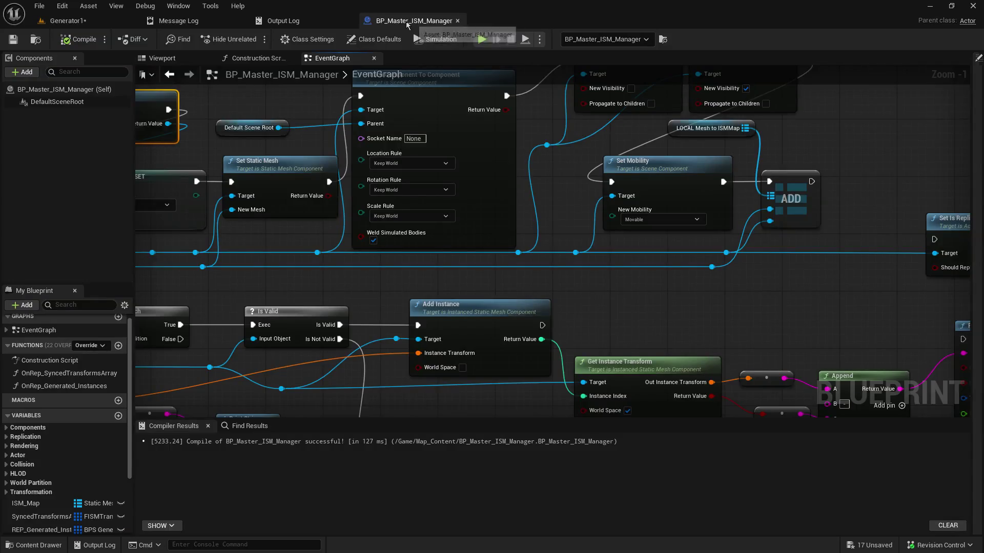
{"action": "left_click", "coordinate": [58, 23]}
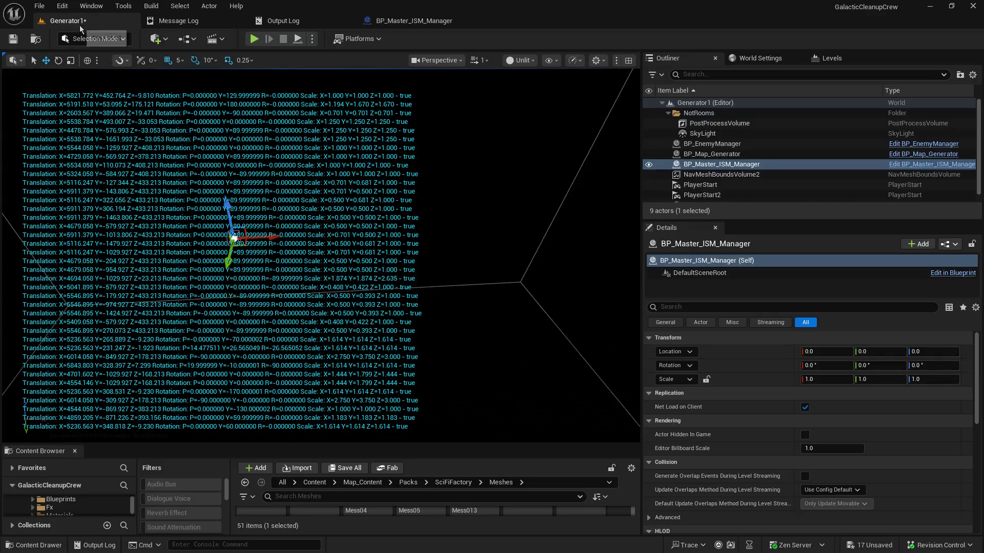
{"action": "left_click", "coordinate": [302, 39]}
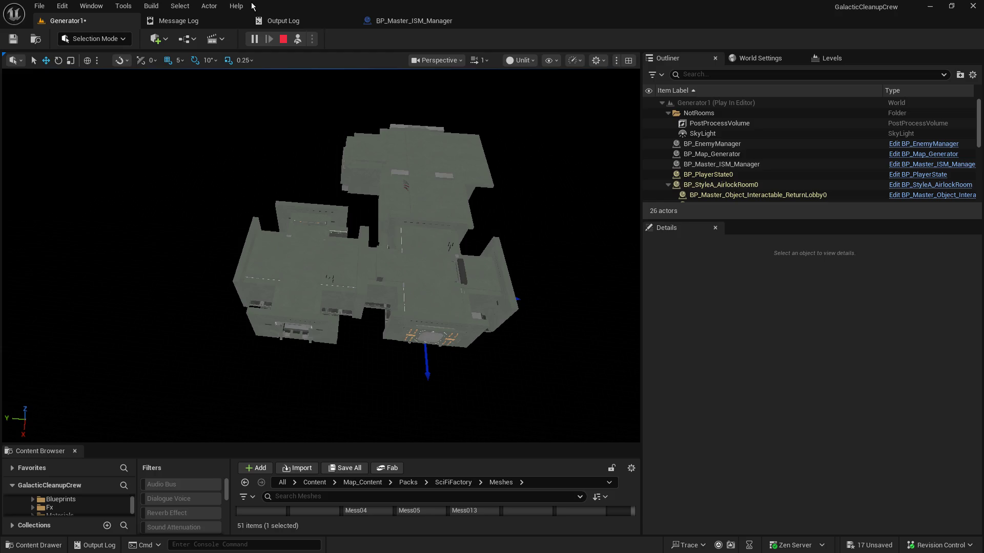
{"action": "left_click", "coordinate": [283, 39]}
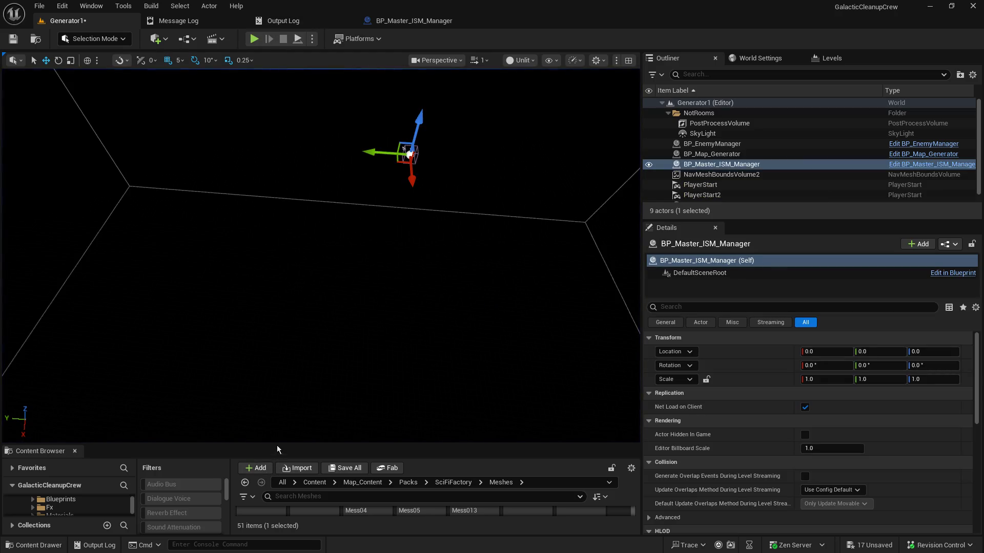
- Enlarge the Content Browser showing the SciFiFactory mesh thumbnails
{"action": "left_click_drag", "start_coordinate": [279, 444], "coordinate": [332, 265]}
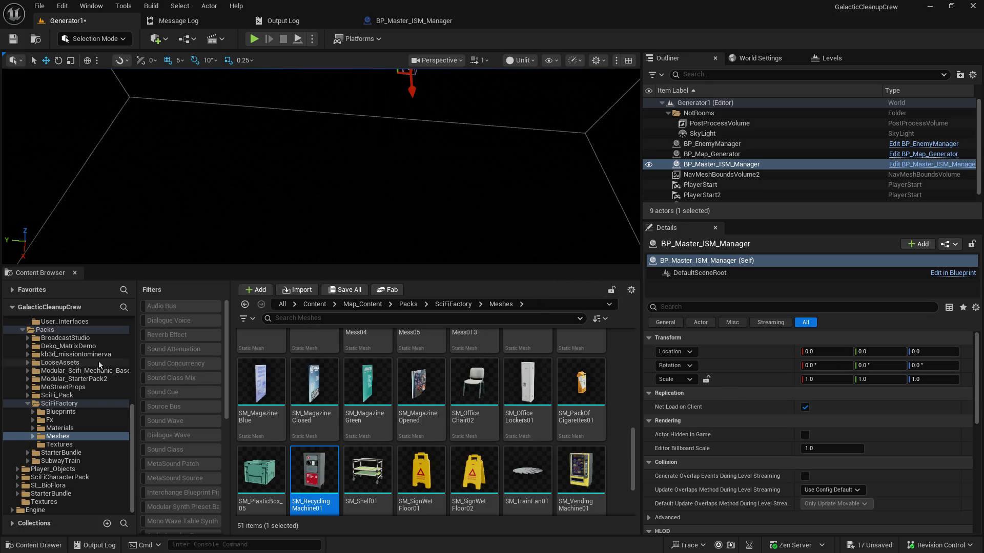
- Browse to Map_Content > DemoMap > Generator_BPs and open the BP_Map_Generator blueprint
{"action": "scroll", "coordinate": [97, 442], "scroll_direction": "up", "scroll_amount": 2}
{"action": "scroll", "coordinate": [97, 439], "scroll_direction": "up", "scroll_amount": 2}
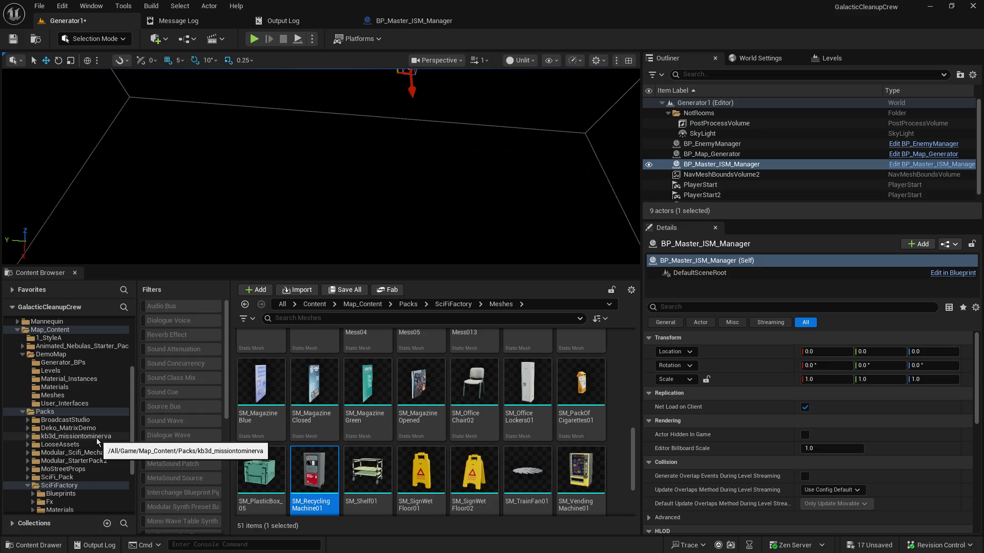
{"action": "scroll", "coordinate": [97, 435], "scroll_direction": "up", "scroll_amount": 2}
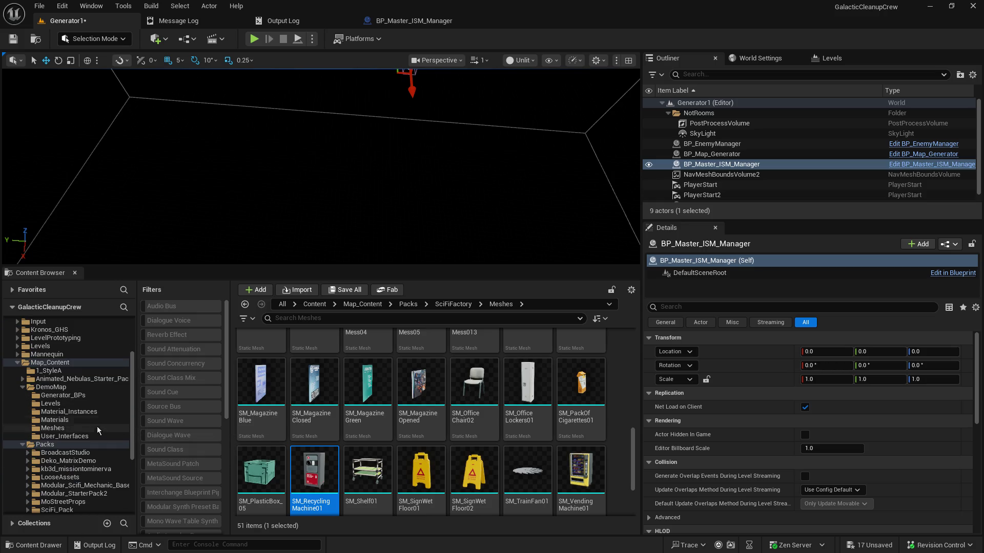
{"action": "left_click", "coordinate": [63, 396]}
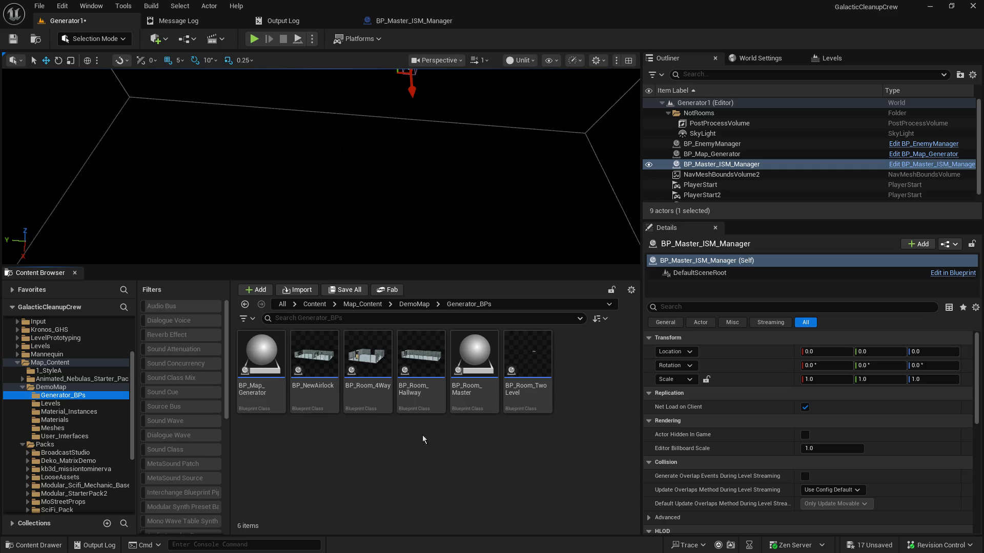
{"action": "left_click", "coordinate": [51, 404]}
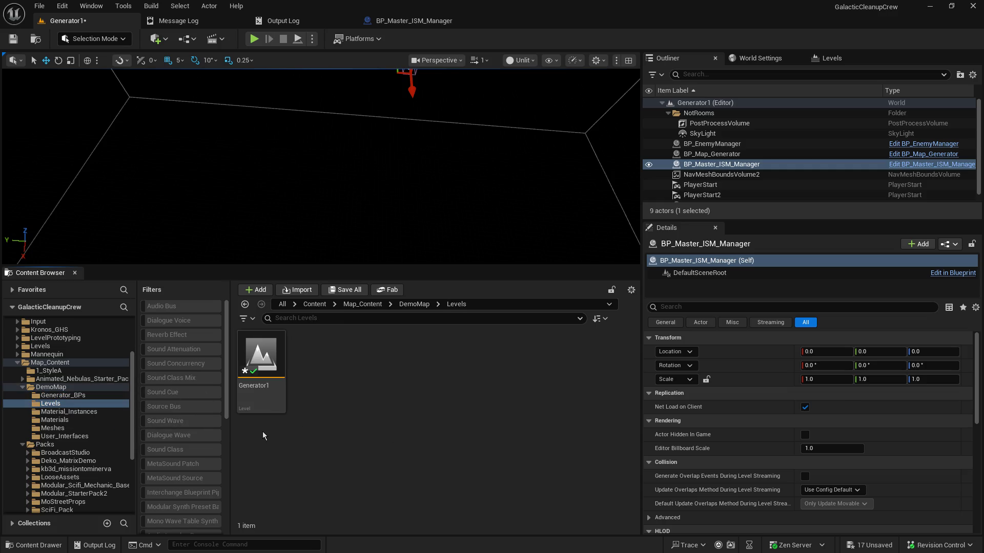
{"action": "left_click", "coordinate": [66, 397]}
{"action": "double_click", "coordinate": [266, 367]}
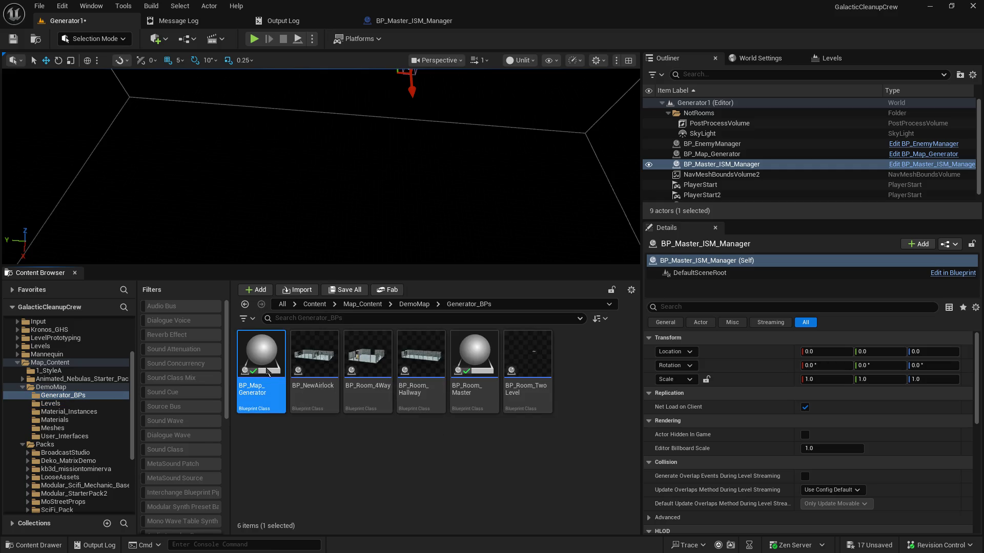
{"action": "scroll", "coordinate": [371, 220], "scroll_direction": "down", "scroll_amount": 3}
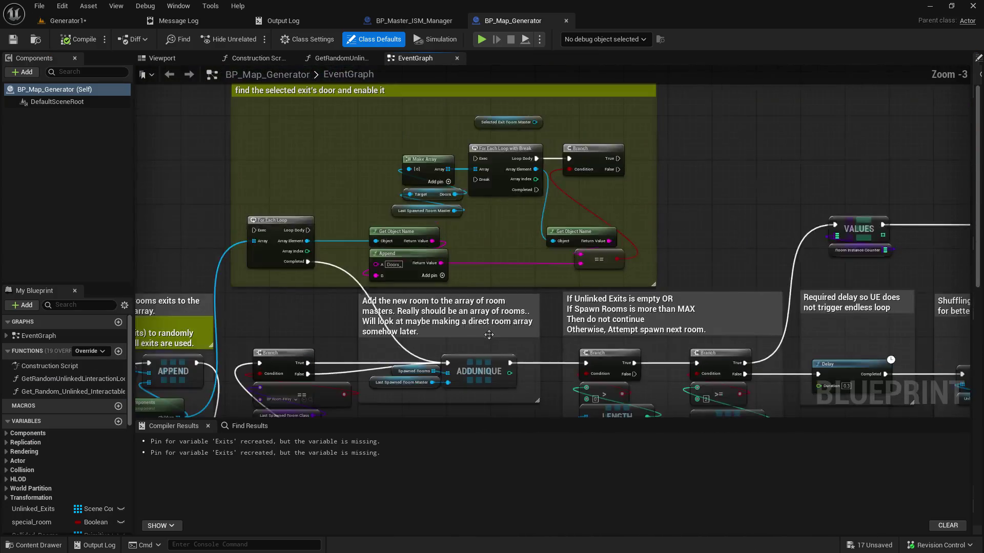
- Change the Spawned Rooms LENGTH >= limit from 1 to 10 and compile BP_Map_Generator
{"action": "scroll", "coordinate": [488, 334], "scroll_direction": "down", "scroll_amount": 2}
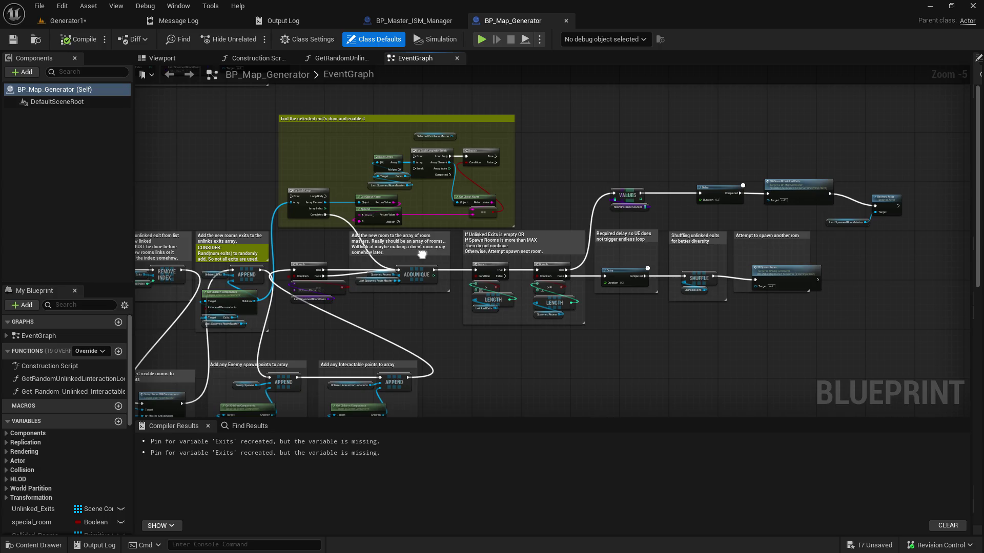
{"action": "mouse_move", "coordinate": [421, 254]}
{"action": "left_mouse_down"}
{"action": "mouse_move", "coordinate": [534, 271]}
{"action": "mouse_move", "coordinate": [477, 260]}
{"action": "mouse_move", "coordinate": [567, 238]}
{"action": "left_mouse_up"}
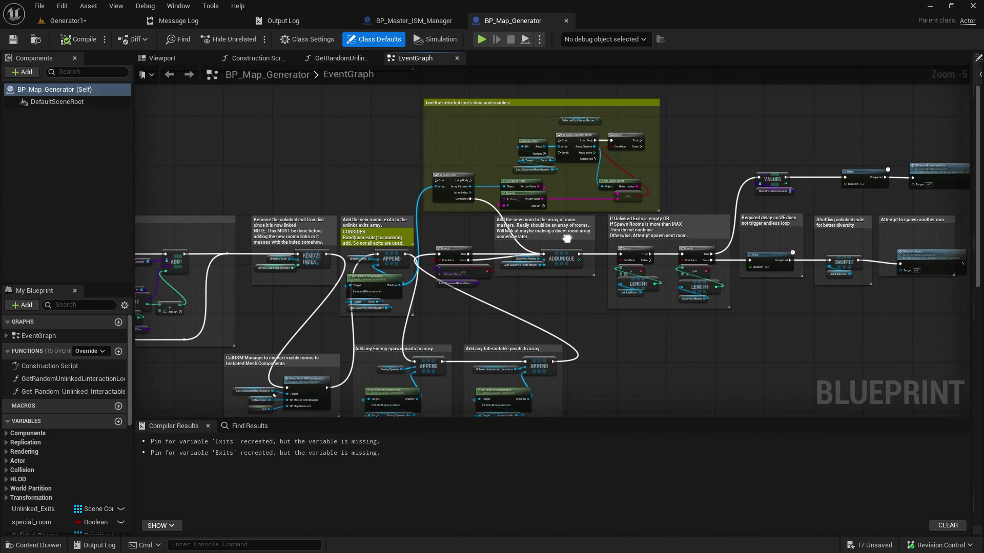
{"action": "mouse_move", "coordinate": [566, 238]}
{"action": "left_mouse_down"}
{"action": "mouse_move", "coordinate": [584, 224]}
{"action": "mouse_move", "coordinate": [835, 226]}
{"action": "mouse_move", "coordinate": [613, 249]}
{"action": "mouse_move", "coordinate": [470, 248]}
{"action": "left_mouse_up"}
{"action": "scroll", "coordinate": [699, 278], "scroll_direction": "up", "scroll_amount": 4}
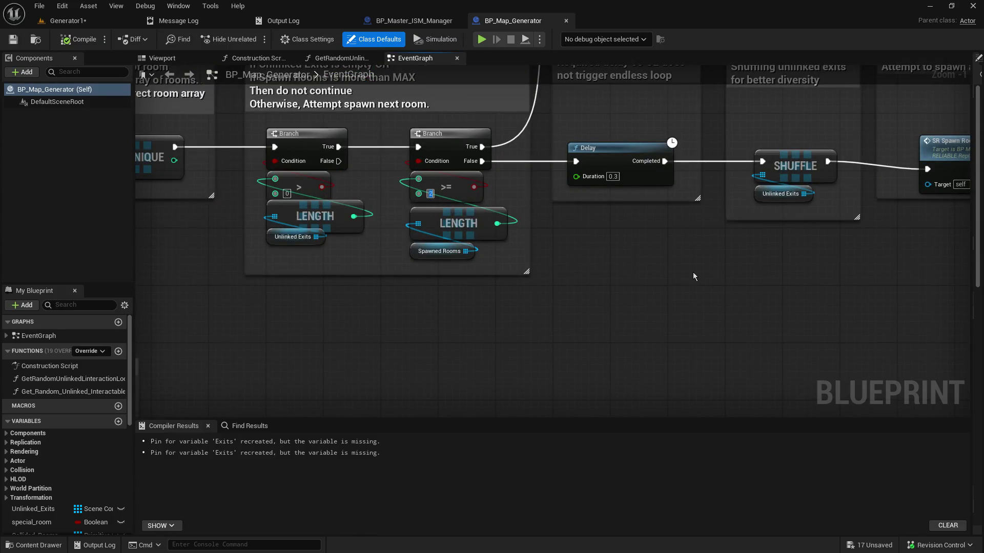
{"action": "type", "text": "0"}
{"action": "key", "text": "Return"}
{"action": "left_click", "coordinate": [77, 40]}
{"action": "left_click", "coordinate": [173, 78]}
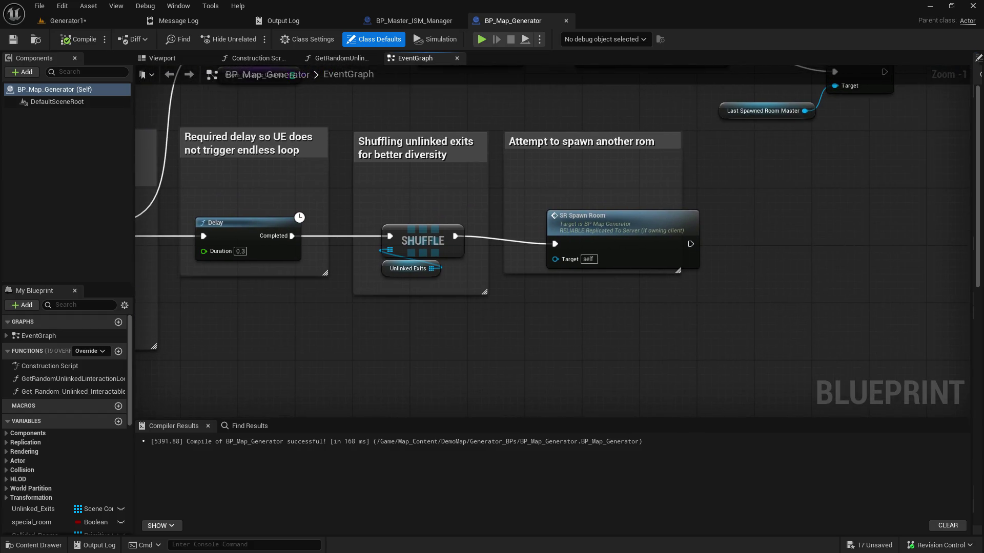
{"action": "mouse_move", "coordinate": [526, 167]}
{"action": "left_mouse_down"}
{"action": "mouse_move", "coordinate": [681, 158]}
{"action": "mouse_move", "coordinate": [476, 390]}
{"action": "mouse_move", "coordinate": [868, 182]}
{"action": "left_mouse_up"}
{"action": "scroll", "coordinate": [475, 390], "scroll_direction": "down", "scroll_amount": 2}
- Pan across the graph past SR_Spawn_Interactables and the SR Test Clear Generated Instances nodes
{"action": "left_click_drag", "start_coordinate": [405, 272], "coordinate": [866, 179]}
{"action": "left_click_drag", "start_coordinate": [256, 313], "coordinate": [635, 210]}
{"action": "left_click_drag", "start_coordinate": [307, 236], "coordinate": [563, 236]}
{"action": "left_click_drag", "start_coordinate": [364, 235], "coordinate": [456, 235]}
{"action": "mouse_move", "coordinate": [553, 233]}
{"action": "left_mouse_down"}
{"action": "mouse_move", "coordinate": [336, 259]}
{"action": "mouse_move", "coordinate": [505, 111]}
{"action": "left_mouse_up"}
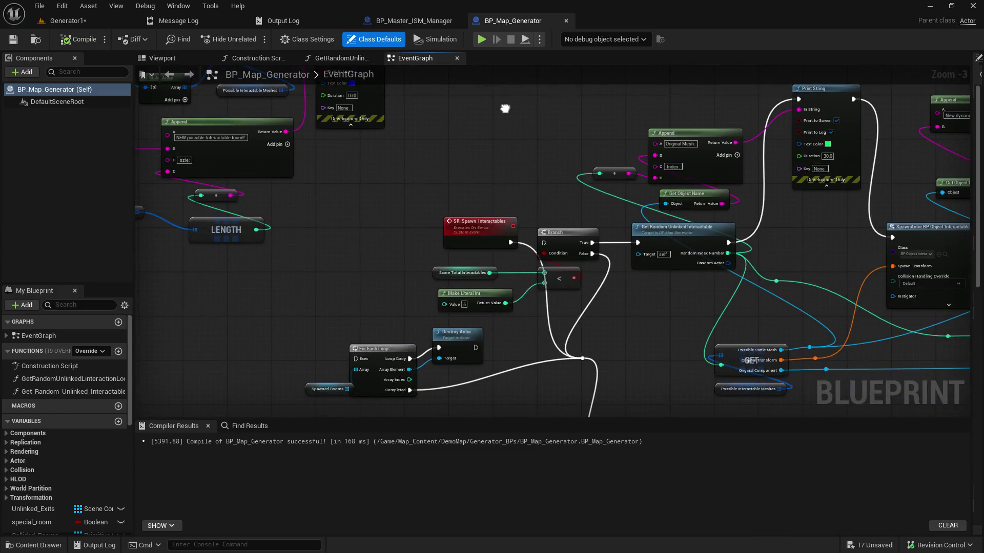
{"action": "mouse_move", "coordinate": [496, 215]}
{"action": "left_mouse_down"}
{"action": "mouse_move", "coordinate": [420, 49]}
{"action": "mouse_move", "coordinate": [389, 66]}
{"action": "mouse_move", "coordinate": [308, 183]}
{"action": "left_mouse_up"}
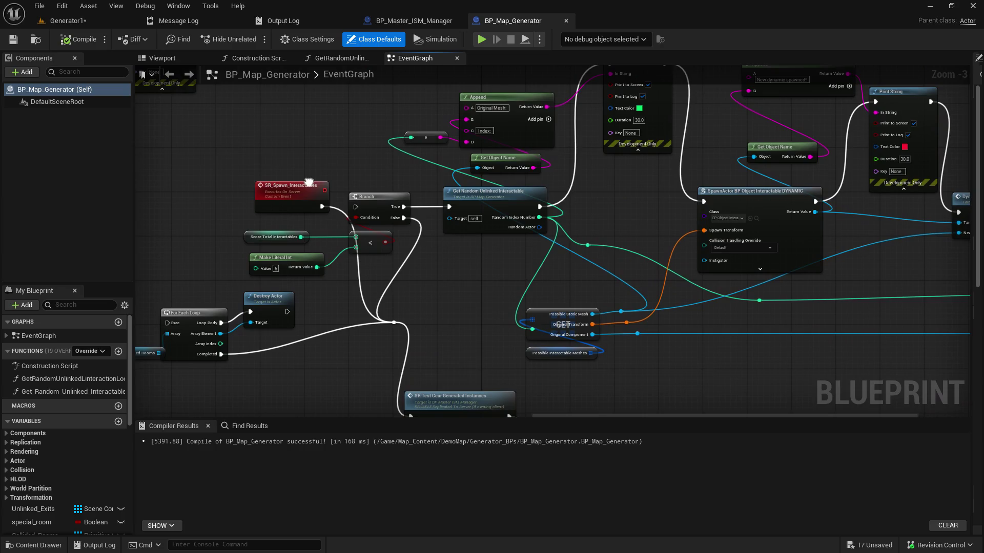
{"action": "scroll", "coordinate": [310, 184], "scroll_direction": "down", "scroll_amount": 3}
{"action": "mouse_move", "coordinate": [562, 279]}
{"action": "left_mouse_down"}
{"action": "mouse_move", "coordinate": [548, 253]}
{"action": "mouse_move", "coordinate": [554, 190]}
{"action": "left_mouse_up"}
{"action": "scroll", "coordinate": [666, 128], "scroll_direction": "up", "scroll_amount": 3}
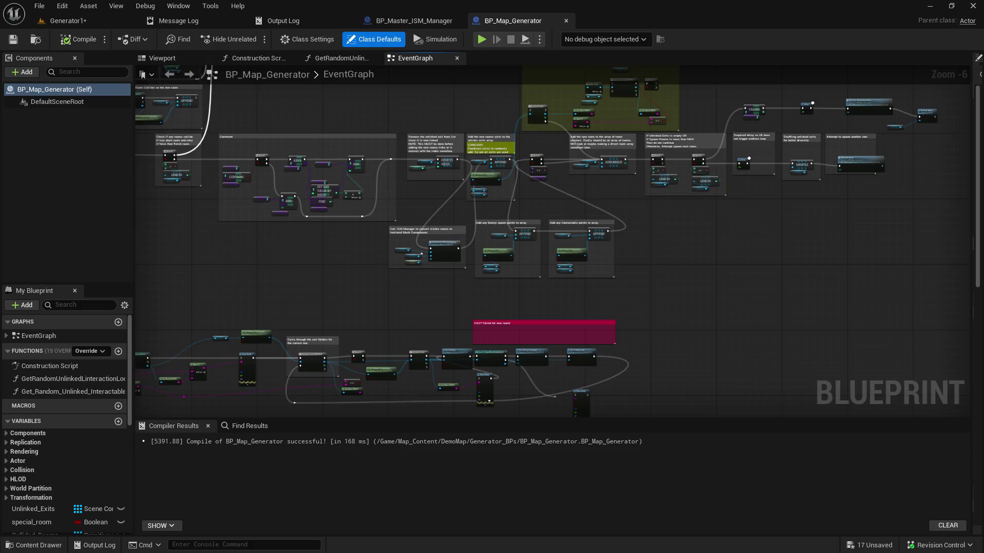
{"action": "scroll", "coordinate": [496, 172], "scroll_direction": "up", "scroll_amount": 1}
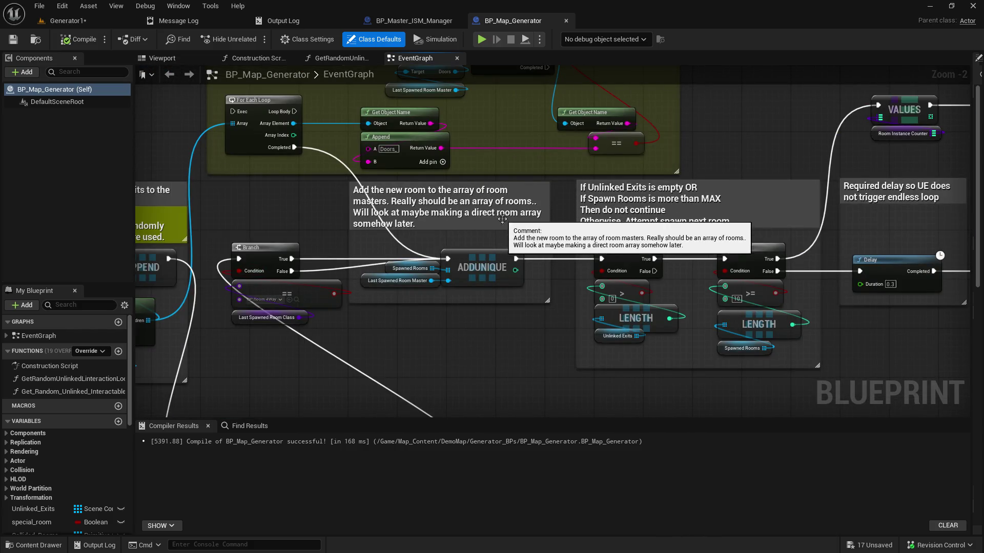
{"action": "mouse_move", "coordinate": [549, 312]}
{"action": "left_mouse_down"}
{"action": "mouse_move", "coordinate": [275, 378]}
{"action": "mouse_move", "coordinate": [77, 404]}
{"action": "mouse_move", "coordinate": [643, 204]}
{"action": "mouse_move", "coordinate": [676, 339]}
{"action": "left_mouse_up"}
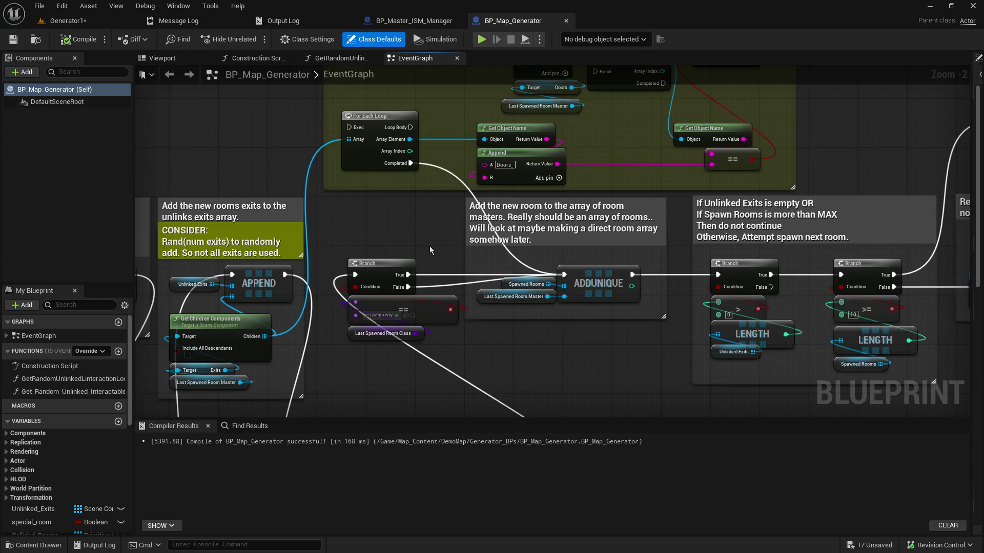
- Navigate through the Spawn Interactables section to the 'CAST Failed for new room!' comment
{"action": "scroll", "coordinate": [364, 374], "scroll_direction": "up", "scroll_amount": 2}
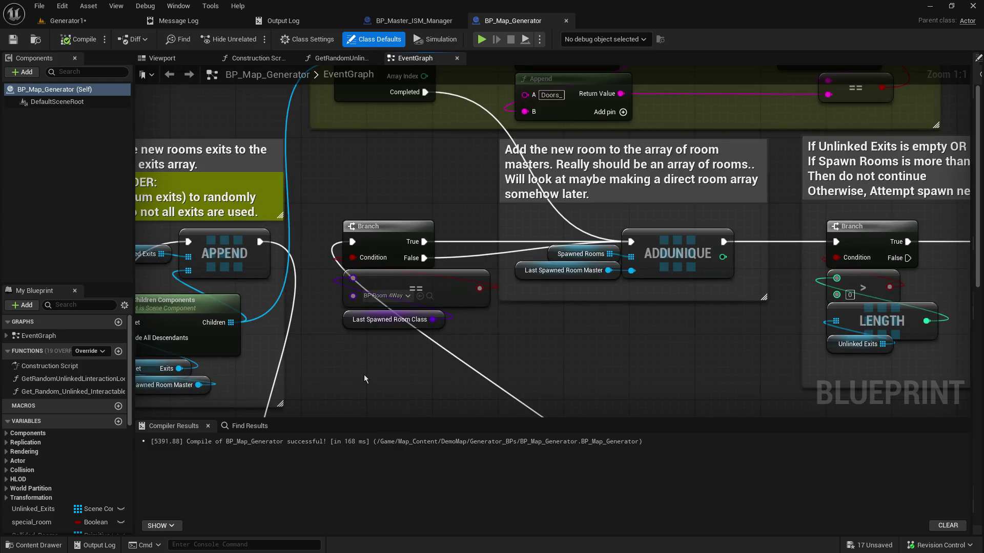
{"action": "scroll", "coordinate": [363, 374], "scroll_direction": "down", "scroll_amount": 2}
{"action": "scroll", "coordinate": [364, 374], "scroll_direction": "down", "scroll_amount": 4}
{"action": "scroll", "coordinate": [370, 376], "scroll_direction": "up", "scroll_amount": 4}
{"action": "scroll", "coordinate": [408, 254], "scroll_direction": "down", "scroll_amount": 2}
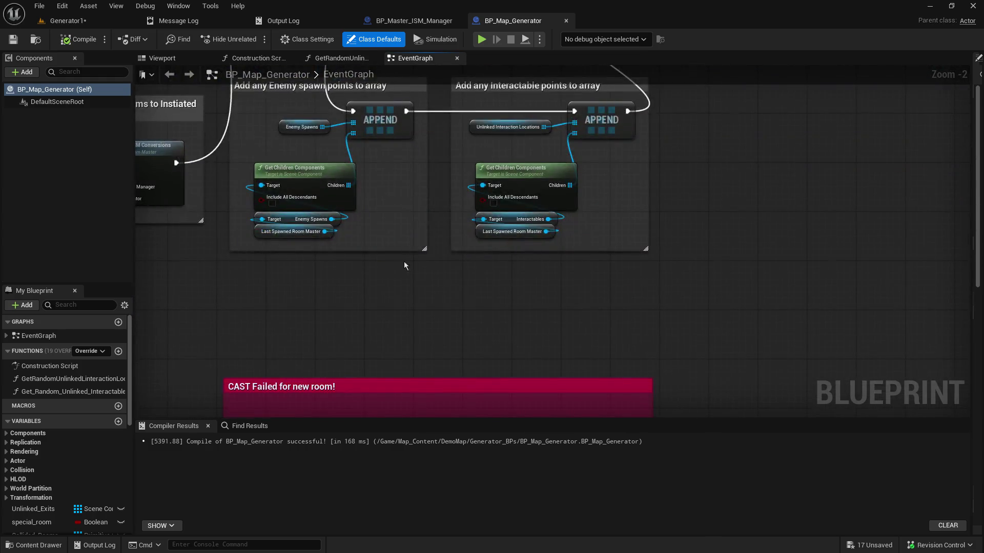
{"action": "mouse_move", "coordinate": [393, 300]}
{"action": "left_mouse_down"}
{"action": "mouse_move", "coordinate": [656, 62]}
{"action": "mouse_move", "coordinate": [963, 62]}
{"action": "mouse_move", "coordinate": [973, 154]}
{"action": "left_mouse_up"}
{"action": "mouse_move", "coordinate": [368, 277]}
{"action": "left_mouse_down"}
{"action": "mouse_move", "coordinate": [451, 194]}
{"action": "mouse_move", "coordinate": [513, 68]}
{"action": "mouse_move", "coordinate": [454, 14]}
{"action": "left_mouse_up"}
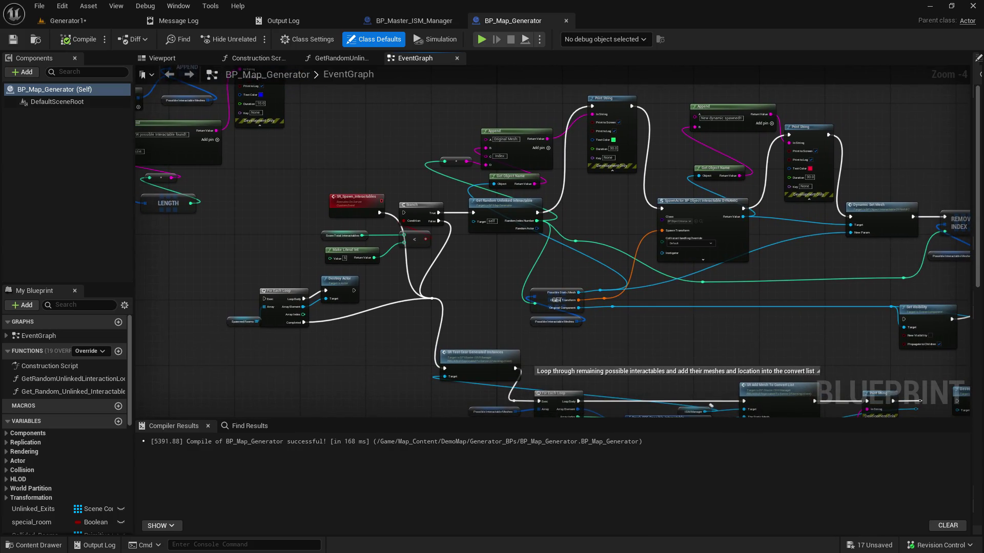
{"action": "left_click_drag", "start_coordinate": [712, 407], "coordinate": [652, 308]}
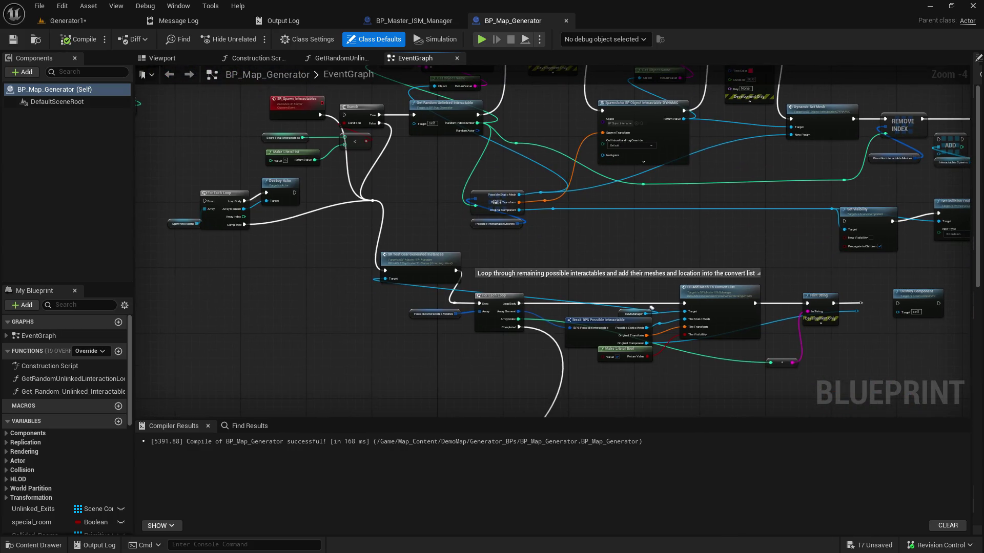
{"action": "mouse_move", "coordinate": [651, 308]}
{"action": "left_mouse_down"}
{"action": "mouse_move", "coordinate": [684, 410]}
{"action": "mouse_move", "coordinate": [799, 354]}
{"action": "mouse_move", "coordinate": [206, 206]}
{"action": "mouse_move", "coordinate": [308, 154]}
{"action": "mouse_move", "coordinate": [461, 256]}
{"action": "mouse_move", "coordinate": [359, 102]}
{"action": "left_mouse_up"}
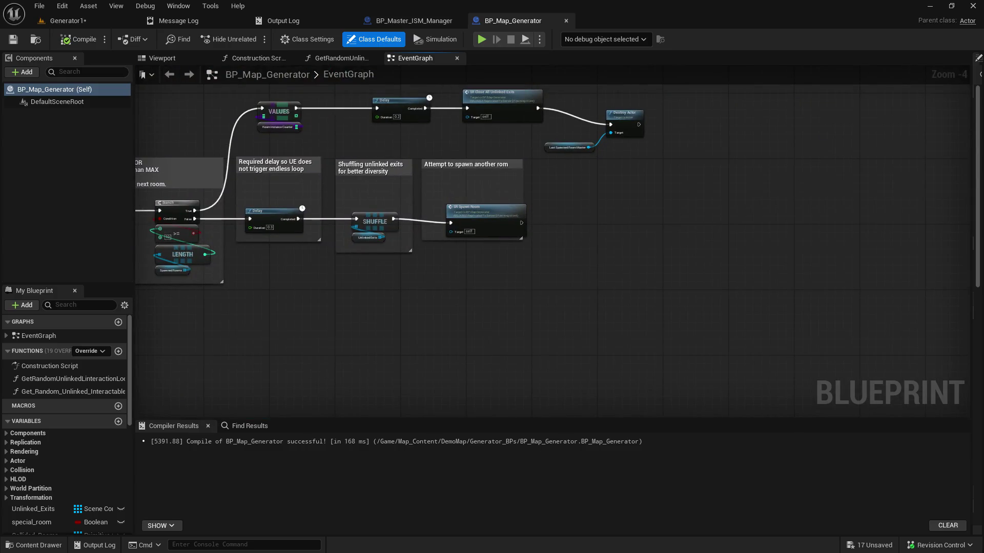
- Disconnect Destroy Actor from SR Close All Unlinked Exits and save BP_Map_Generator
{"action": "left_click_drag", "start_coordinate": [676, 102], "coordinate": [648, 225]}
{"action": "left_click_drag", "start_coordinate": [691, 170], "coordinate": [518, 265]}
{"action": "mouse_move", "coordinate": [716, 260]}
{"action": "left_mouse_down"}
{"action": "mouse_move", "coordinate": [669, 284]}
{"action": "mouse_move", "coordinate": [636, 278]}
{"action": "mouse_move", "coordinate": [602, 169]}
{"action": "mouse_move", "coordinate": [588, 162]}
{"action": "mouse_move", "coordinate": [636, 295]}
{"action": "left_mouse_up"}
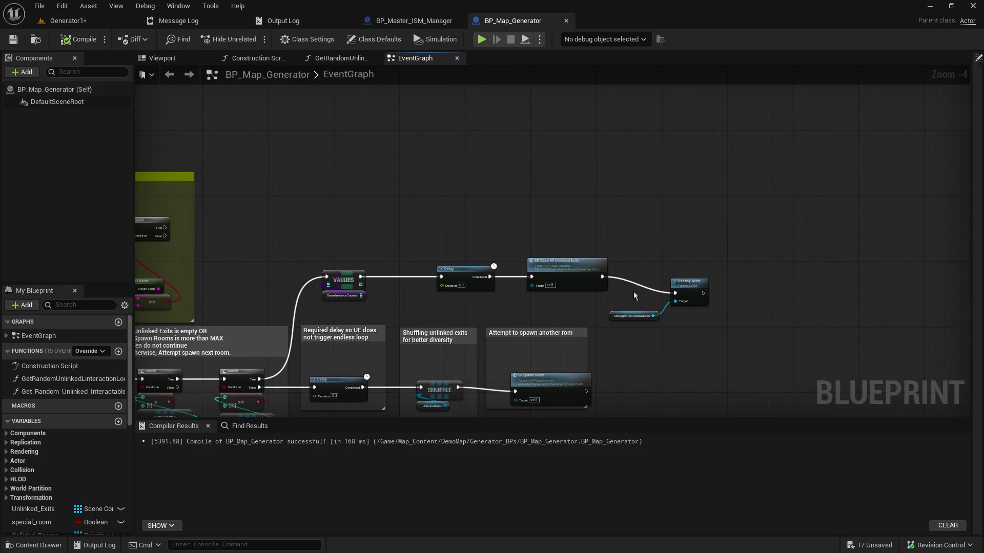
{"action": "left_click", "coordinate": [589, 272]}
{"action": "left_click", "coordinate": [602, 277], "text": "alt"}
{"action": "key", "text": "ctrl+s"}
{"action": "scroll", "coordinate": [536, 221], "scroll_direction": "down", "scroll_amount": 4}
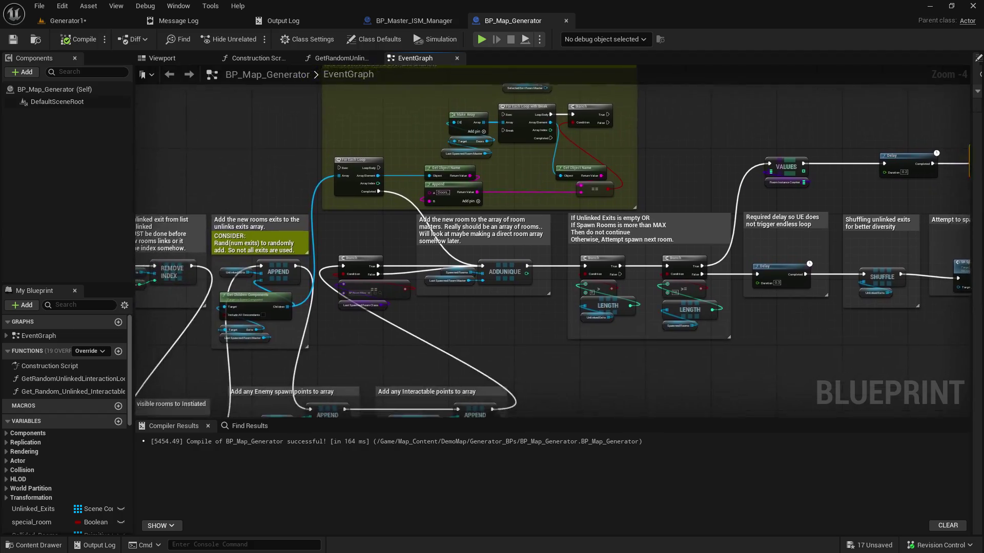
{"action": "left_click", "coordinate": [66, 20]}
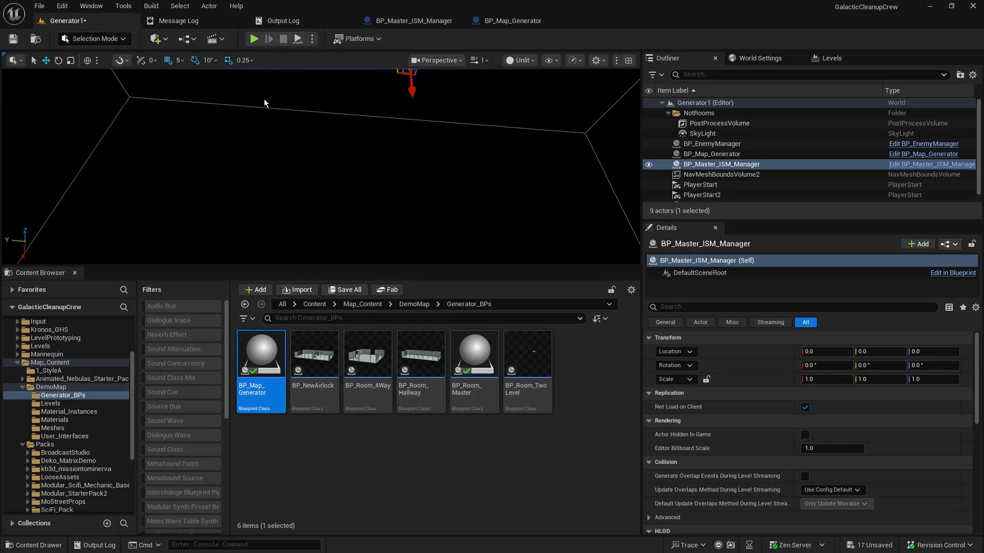
- Enlarge the level viewport, then run and stop a Generator1 room-generation test
{"action": "left_click_drag", "start_coordinate": [300, 265], "coordinate": [309, 385]}
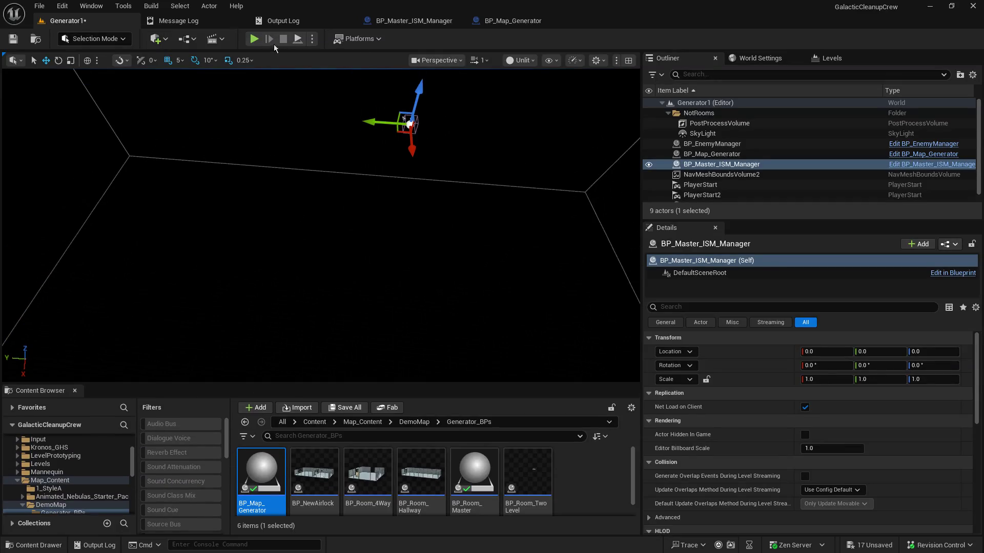
{"action": "left_click", "coordinate": [297, 39]}
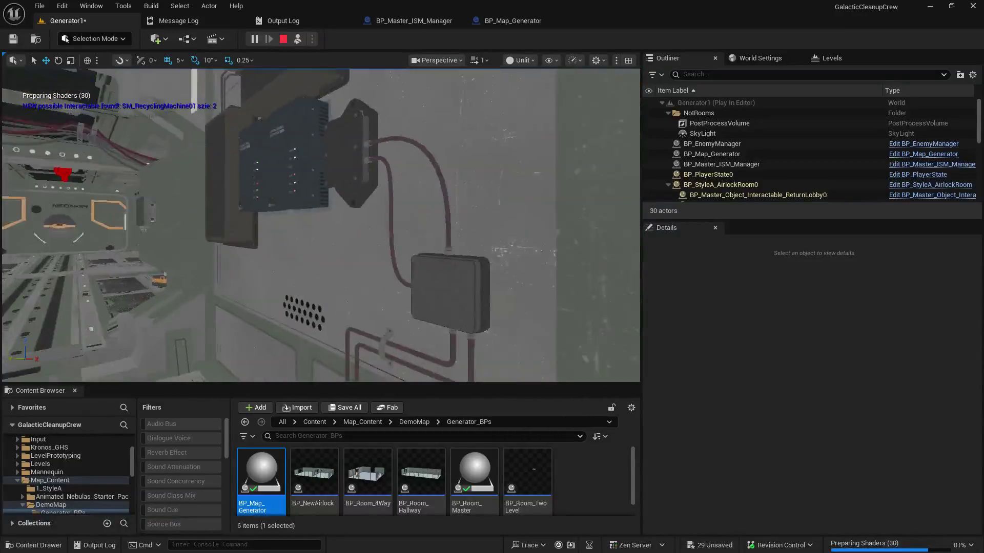
{"action": "left_click", "coordinate": [281, 39]}
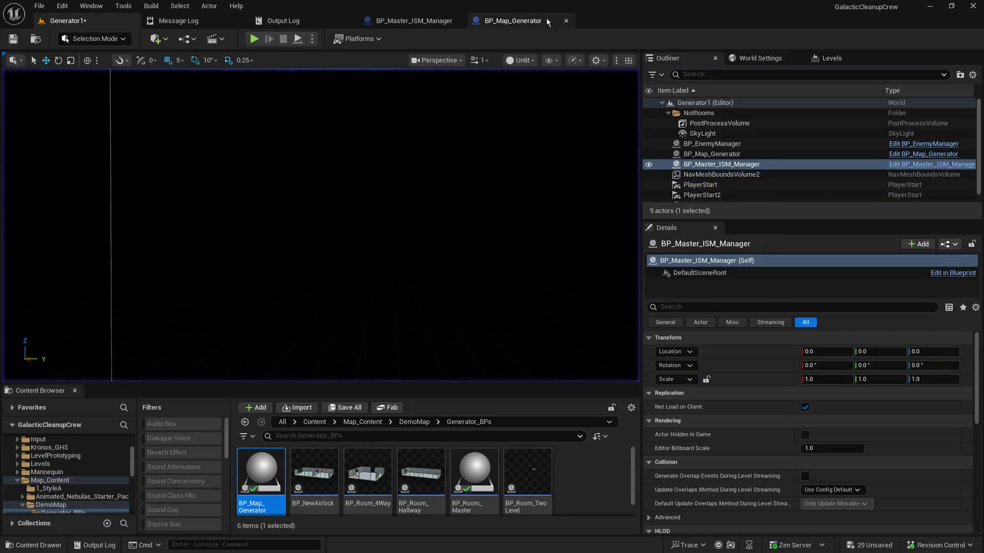
- Raise BP_Map_Generator's spawned-room limit from 10 to 25
{"action": "left_click", "coordinate": [425, 20]}
{"action": "left_click", "coordinate": [495, 22]}
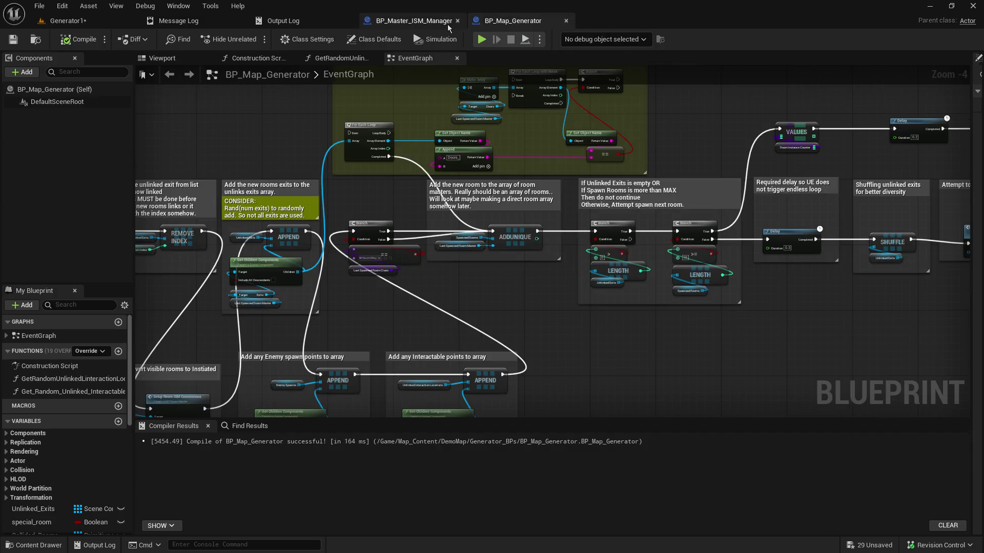
{"action": "scroll", "coordinate": [548, 235], "scroll_direction": "up", "scroll_amount": 3}
{"action": "scroll", "coordinate": [548, 235], "scroll_direction": "up", "scroll_amount": 1}
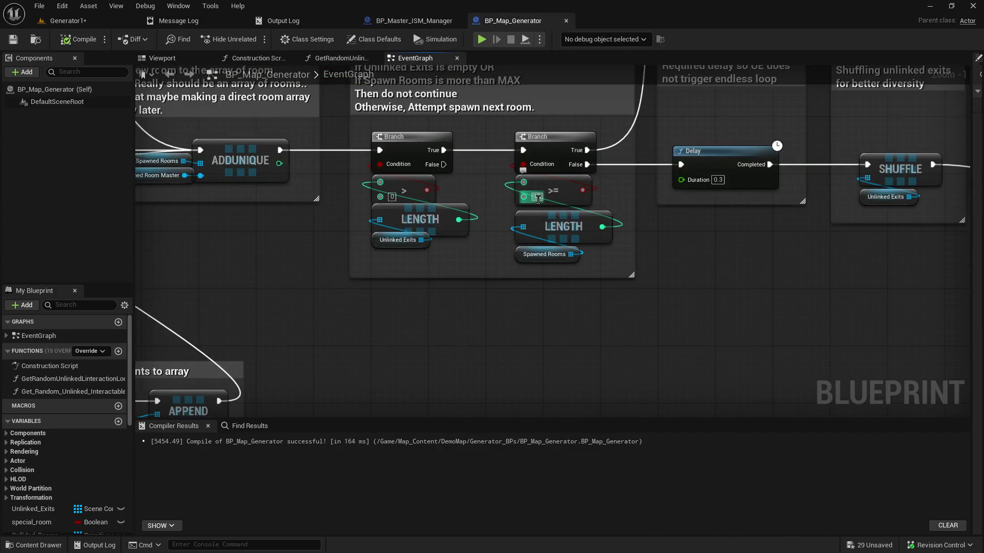
{"action": "type", "text": "25"}
{"action": "key", "text": "Return"}
- Review the SR_Spawn_Interactables loop down to Destroy Component, then compile and save
{"action": "mouse_move", "coordinate": [557, 228]}
{"action": "left_mouse_down"}
{"action": "mouse_move", "coordinate": [632, 316]}
{"action": "mouse_move", "coordinate": [666, 297]}
{"action": "mouse_move", "coordinate": [666, 92]}
{"action": "mouse_move", "coordinate": [601, 325]}
{"action": "mouse_move", "coordinate": [422, 144]}
{"action": "left_mouse_up"}
{"action": "scroll", "coordinate": [674, 281], "scroll_direction": "down", "scroll_amount": 4}
{"action": "scroll", "coordinate": [421, 144], "scroll_direction": "up", "scroll_amount": 4}
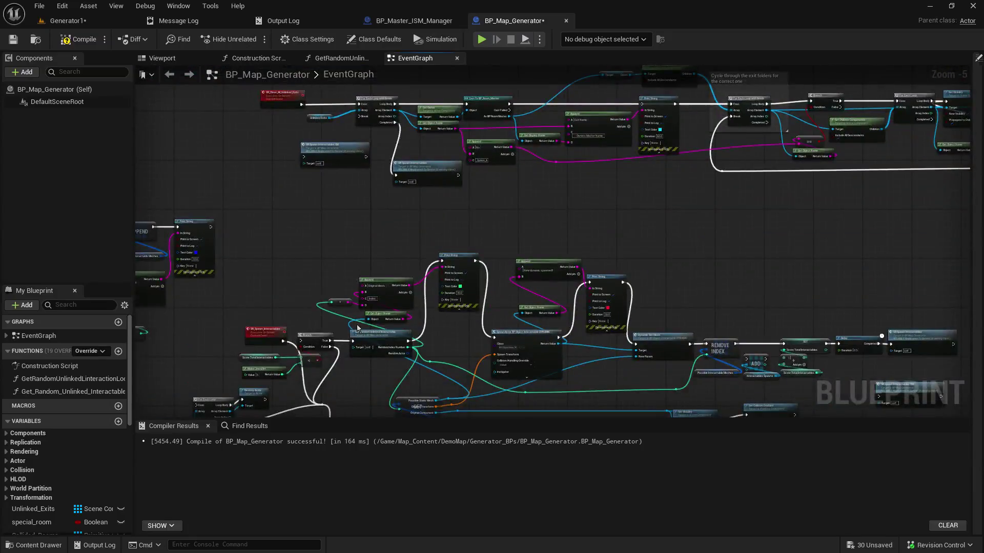
{"action": "left_click_drag", "start_coordinate": [495, 204], "coordinate": [332, 227]}
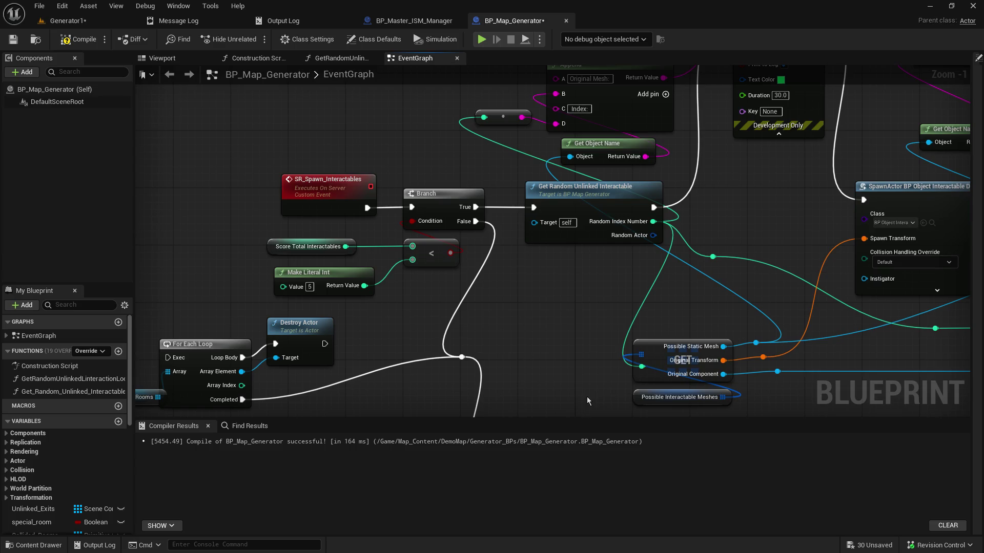
{"action": "mouse_move", "coordinate": [552, 270]}
{"action": "left_mouse_down"}
{"action": "mouse_move", "coordinate": [453, 413]}
{"action": "mouse_move", "coordinate": [477, 250]}
{"action": "mouse_move", "coordinate": [200, 27]}
{"action": "left_mouse_up"}
{"action": "mouse_move", "coordinate": [598, 302]}
{"action": "left_mouse_down"}
{"action": "mouse_move", "coordinate": [540, 246]}
{"action": "mouse_move", "coordinate": [282, 141]}
{"action": "mouse_move", "coordinate": [512, 216]}
{"action": "mouse_move", "coordinate": [556, 252]}
{"action": "mouse_move", "coordinate": [366, 256]}
{"action": "left_mouse_up"}
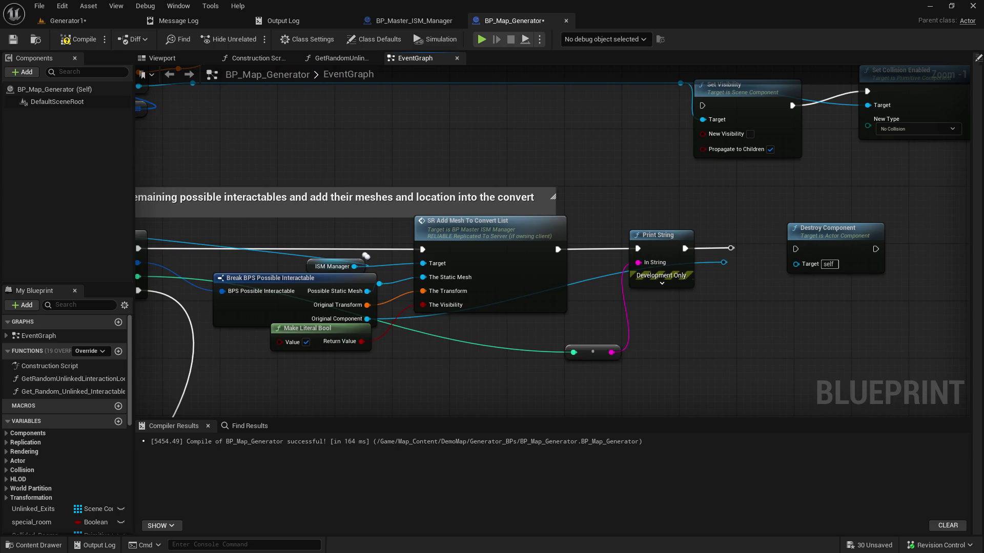
{"action": "left_click", "coordinate": [74, 41]}
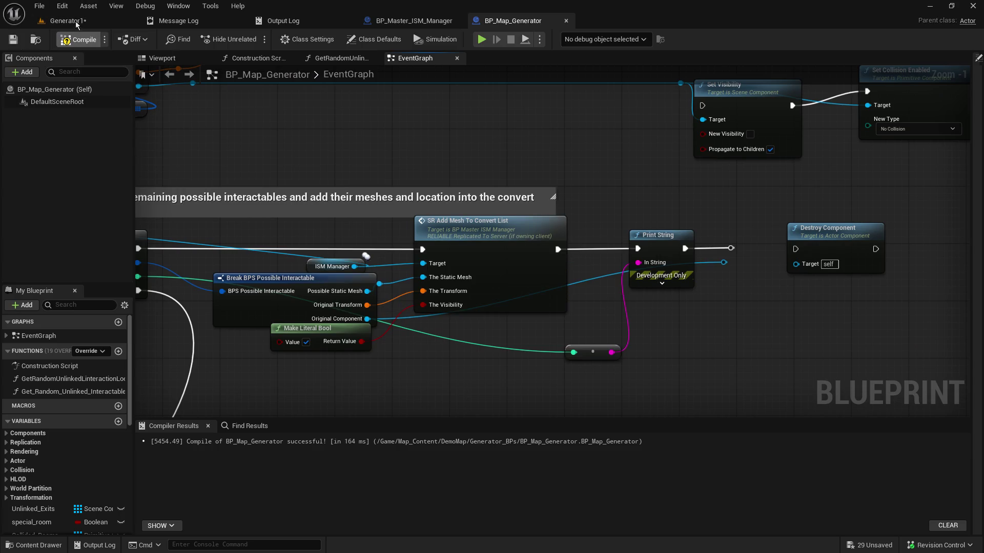
{"action": "left_click", "coordinate": [80, 22]}
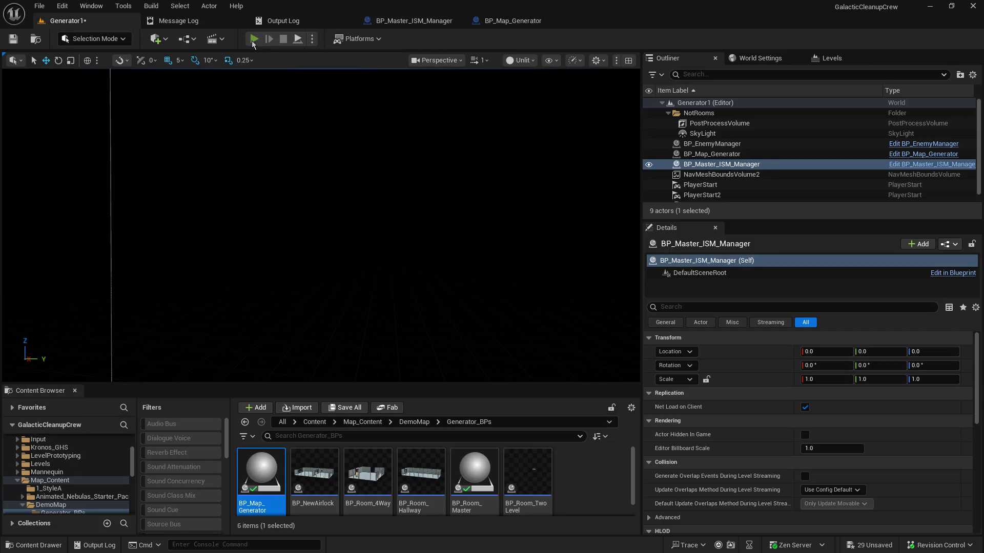
- Start a Generator1 play session and enlarge the game view
{"action": "left_click", "coordinate": [255, 39]}
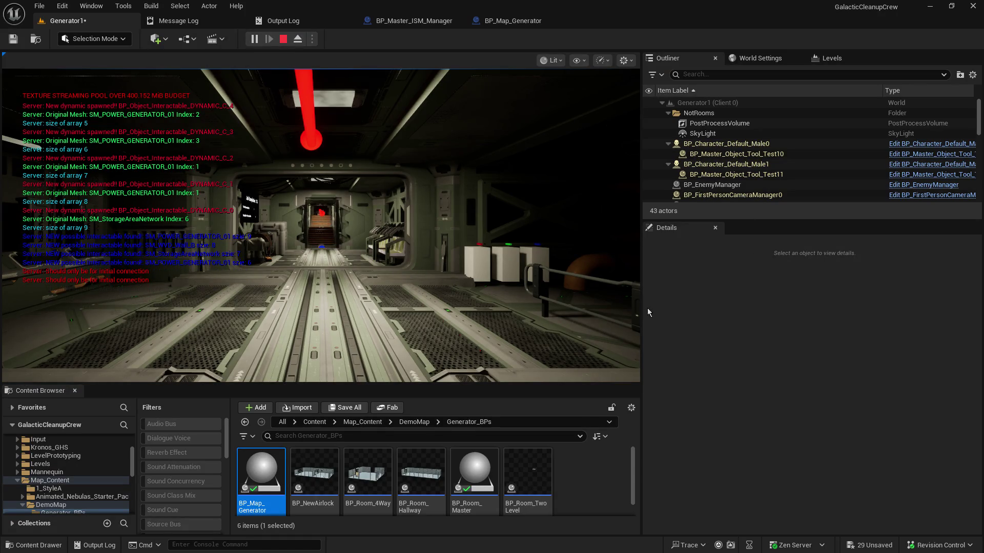
{"action": "left_click_drag", "start_coordinate": [641, 308], "coordinate": [741, 309]}
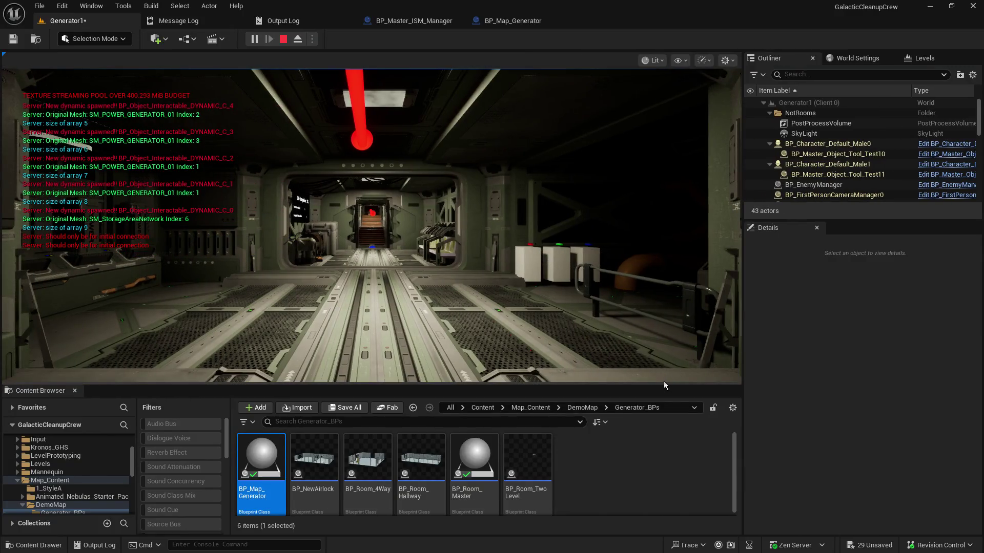
{"action": "left_click_drag", "start_coordinate": [664, 385], "coordinate": [664, 443]}
- Walk forward through the generated corridors, past the vending machines, to the stairs
{"action": "left_click", "coordinate": [664, 359]}
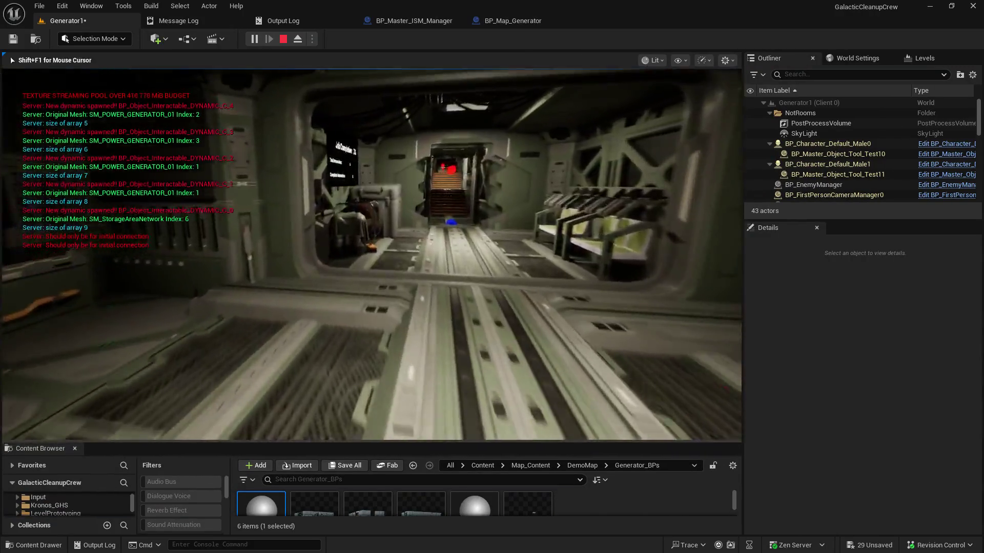
{"action": "key", "text": "w"}
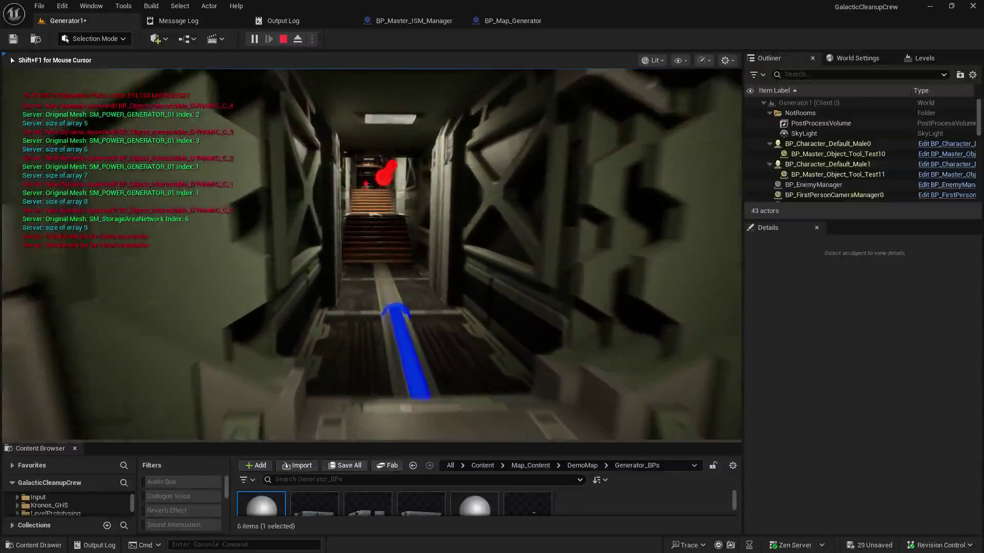
{"action": "key", "text": "w"}
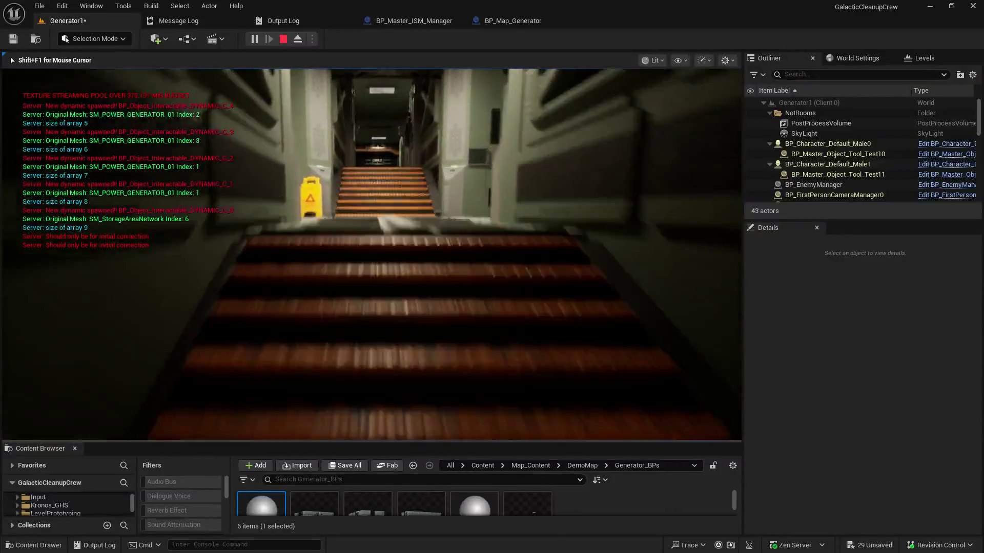
{"action": "key", "text": "w"}
{"action": "key", "text": "w"}
{"action": "key", "text": "w"}
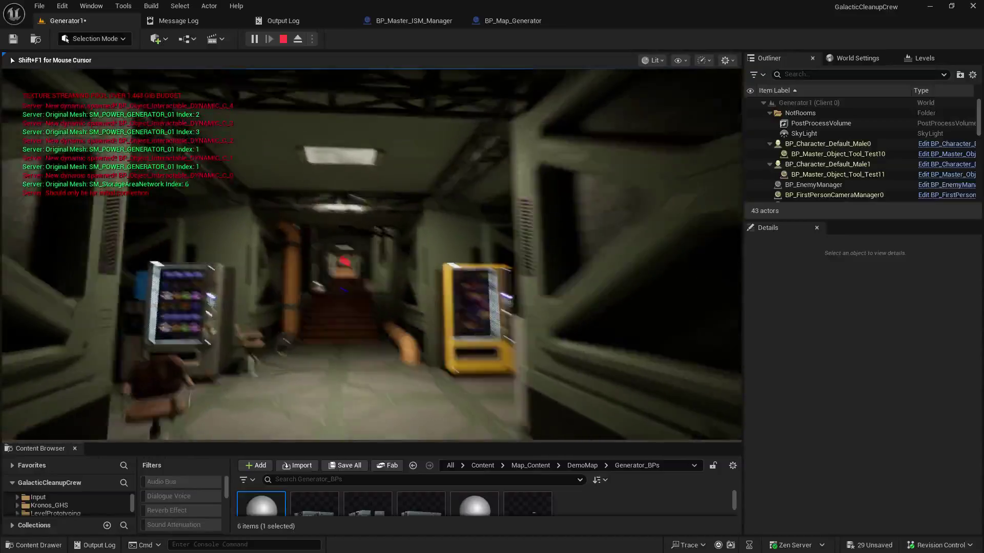
{"action": "key", "text": "w"}
{"action": "key", "text": "w"}
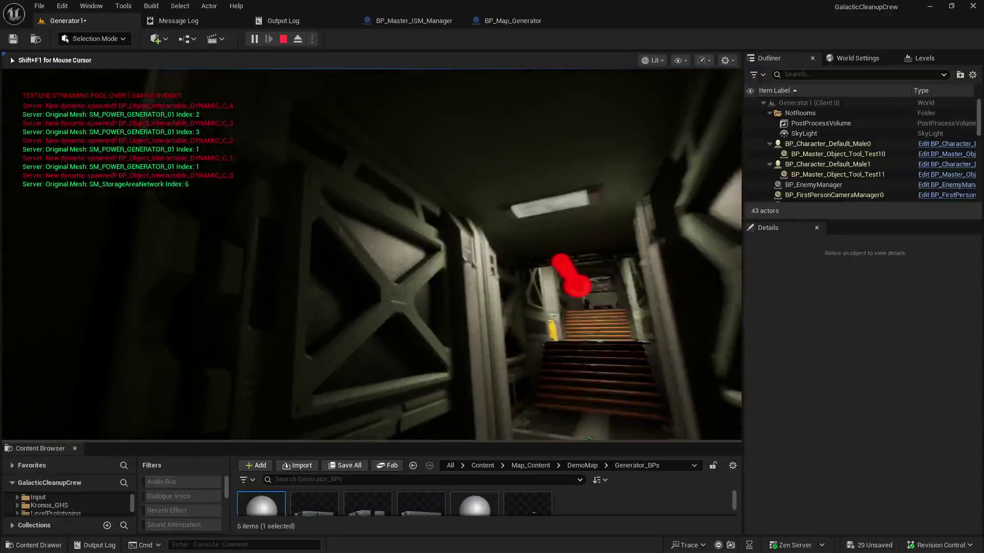
{"action": "key", "text": "w"}
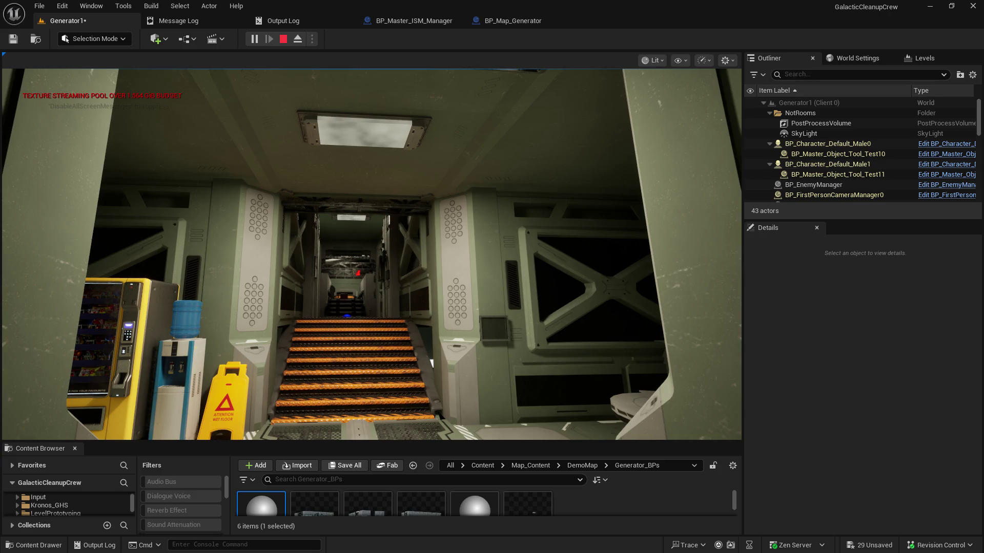
{"action": "left_click", "coordinate": [431, 363]}
- Walk up the stairs and along the corridor past the reactor chamber, then end the session
{"action": "key", "text": "w"}
{"action": "key", "text": "w"}
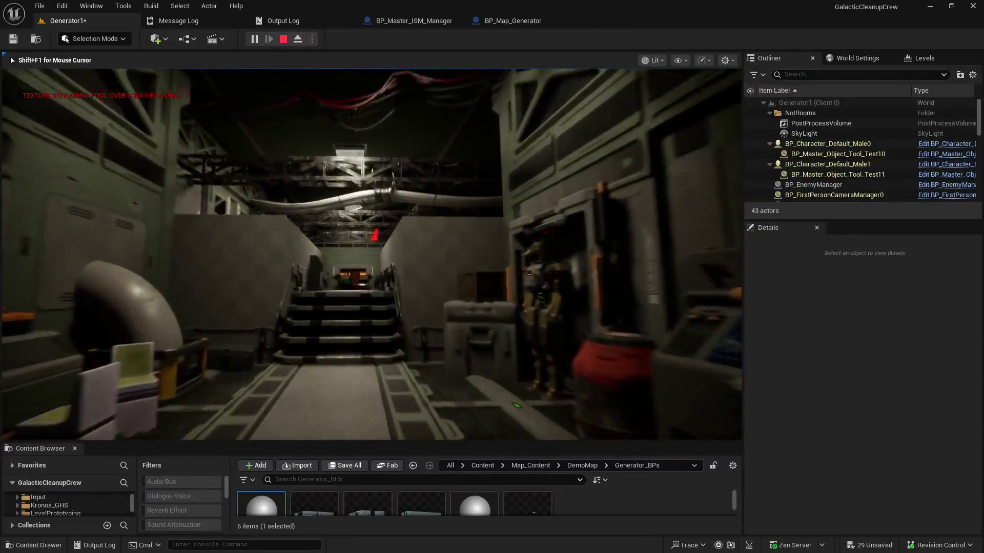
{"action": "key", "text": "w"}
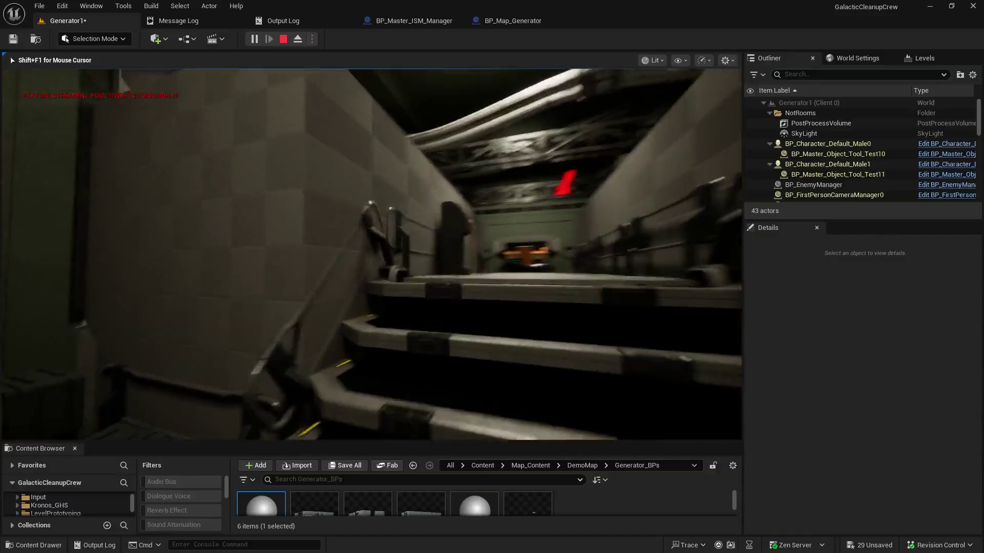
{"action": "key", "text": "w"}
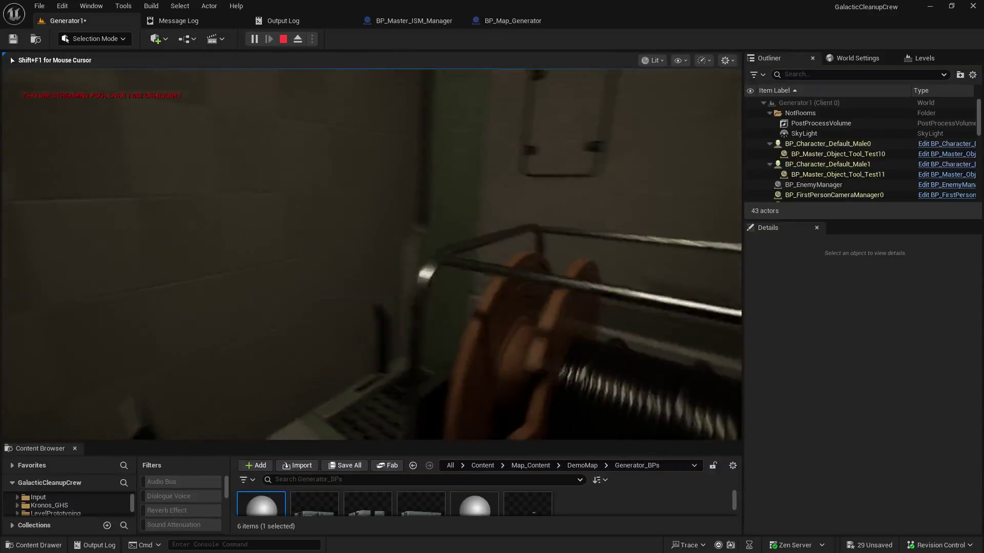
{"action": "key", "text": "w"}
{"action": "key", "text": "w"}
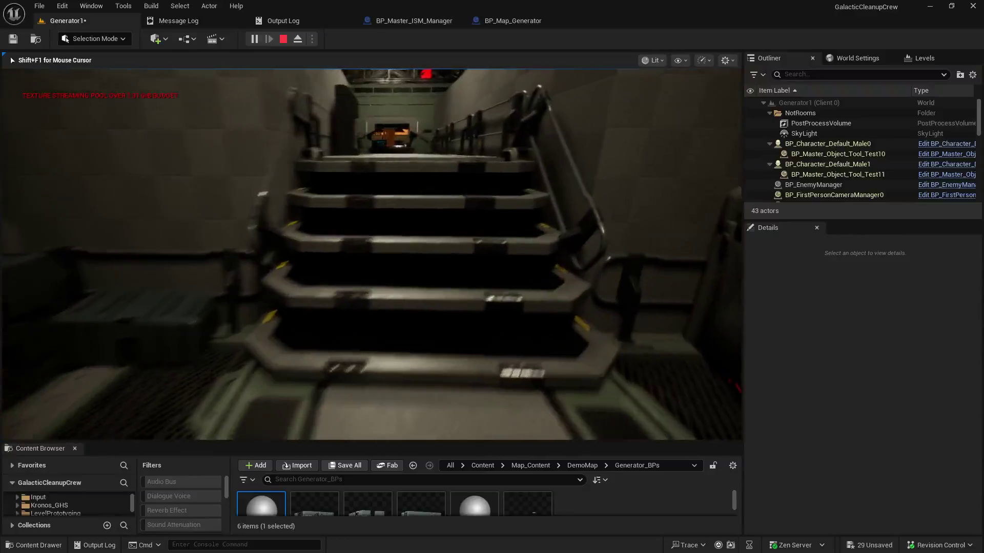
{"action": "key", "text": "w"}
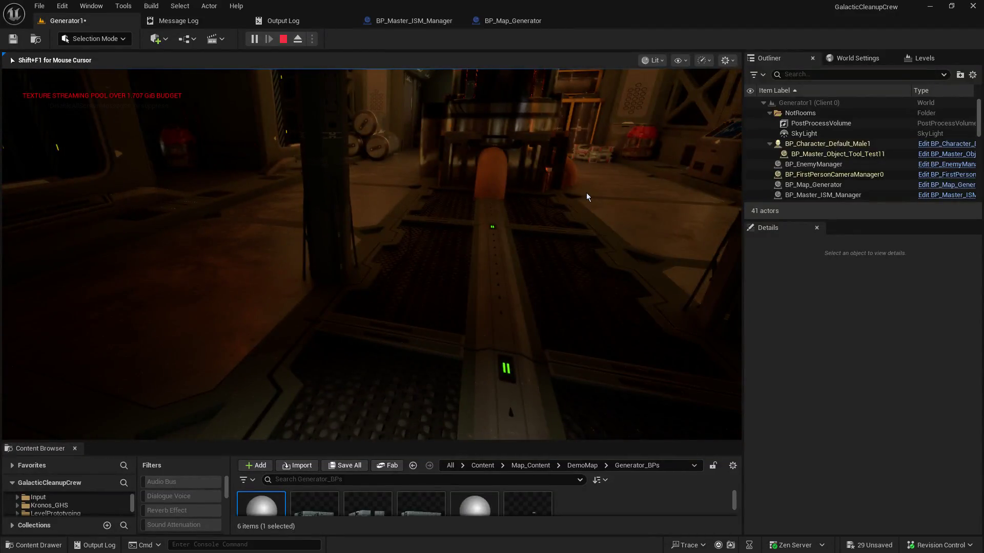
{"action": "key", "text": "Escape"}
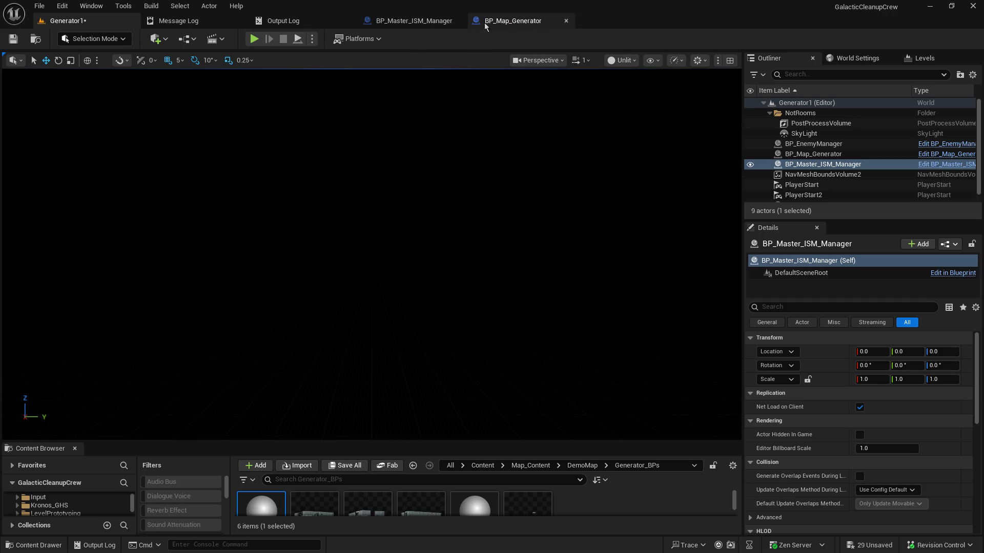
- Enlarge the Content Browser, open the 1_StyleA folder, and open BP_StyleA_Room_05
{"action": "left_click_drag", "start_coordinate": [161, 442], "coordinate": [198, 306]}
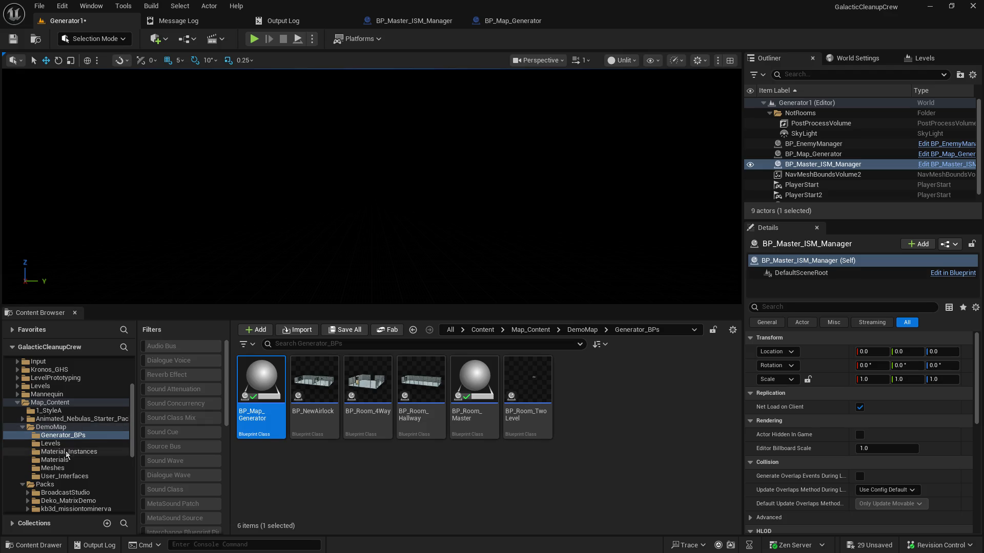
{"action": "scroll", "coordinate": [73, 454], "scroll_direction": "down", "scroll_amount": 4}
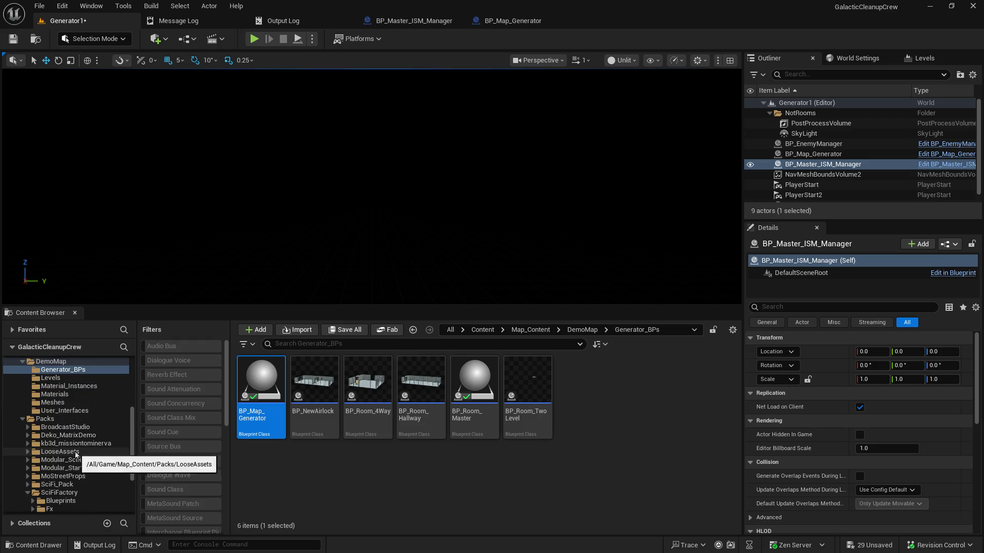
{"action": "scroll", "coordinate": [74, 446], "scroll_direction": "up", "scroll_amount": 2}
{"action": "left_click", "coordinate": [51, 377]}
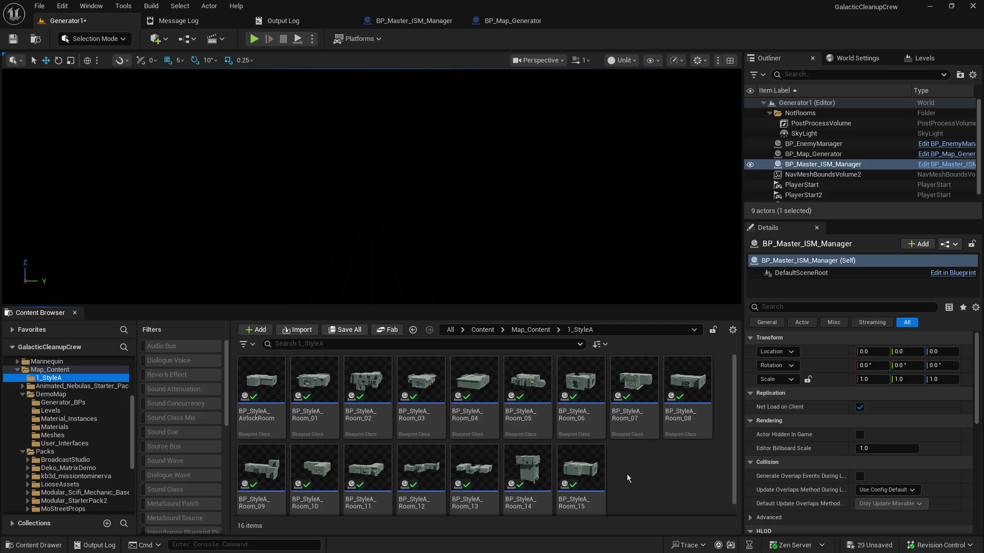
{"action": "left_click", "coordinate": [536, 382]}
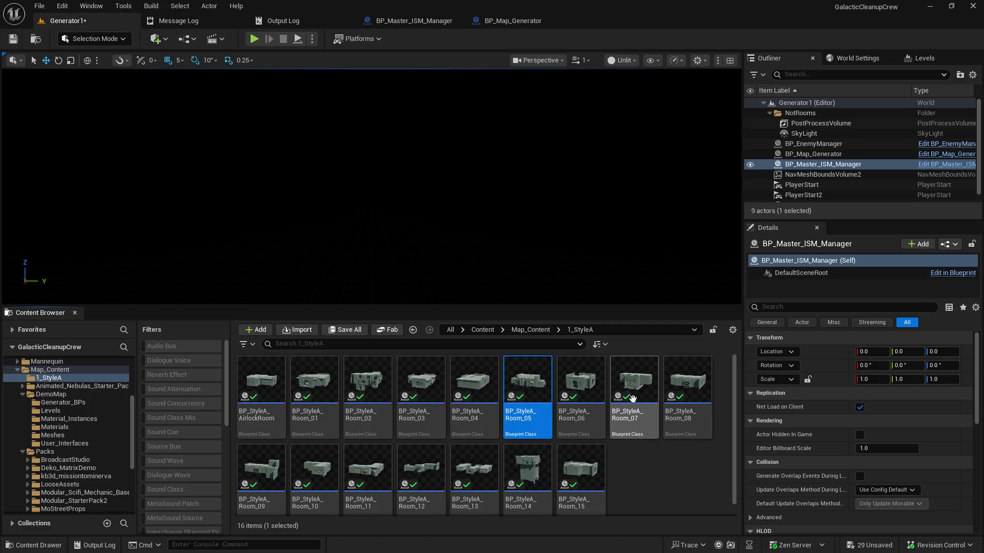
{"action": "double_click", "coordinate": [519, 387]}
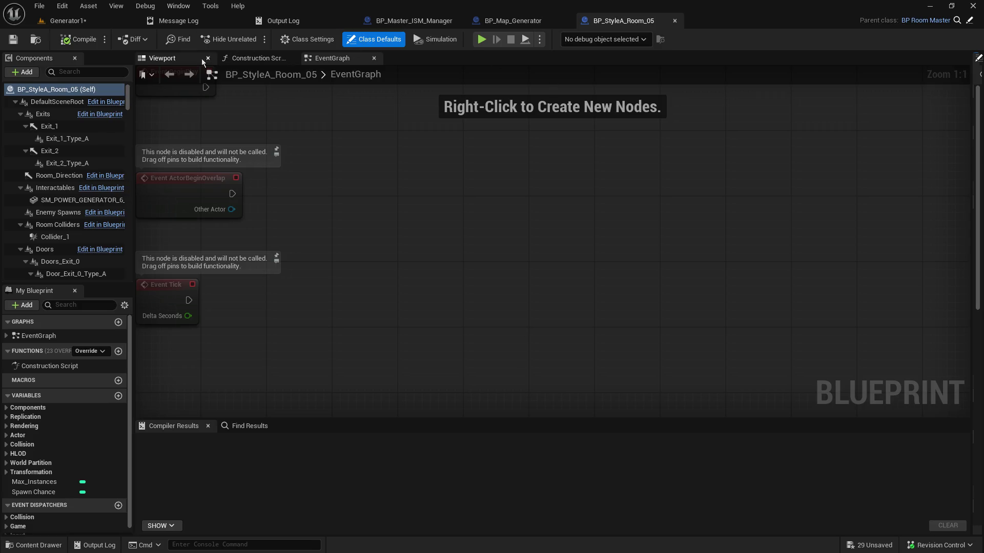
- In BP_StyleA_Room_05's 3D view, select the yellow pipe SM_PIPE_109 and locate its MI_LightOrange material
{"action": "left_click", "coordinate": [180, 57]}
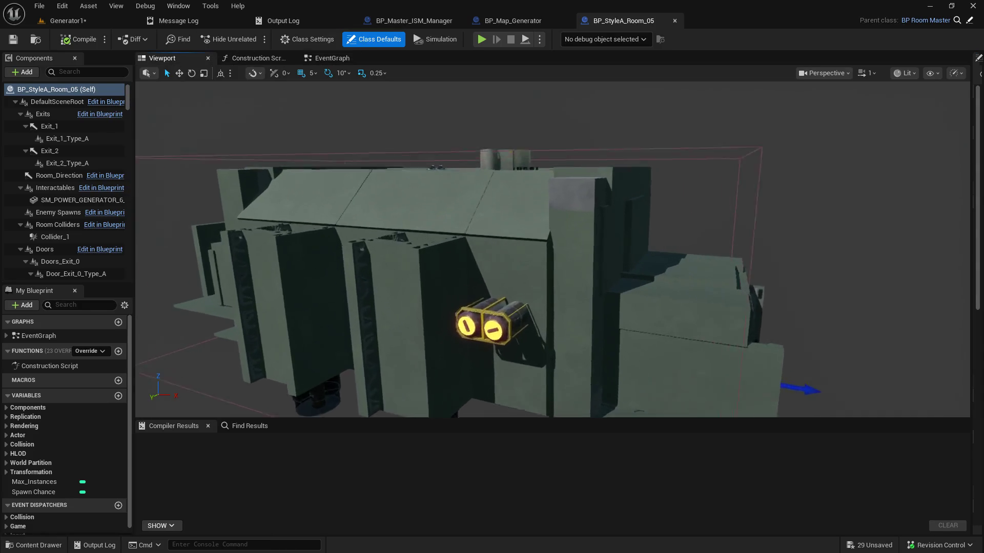
{"action": "key", "text": "w"}
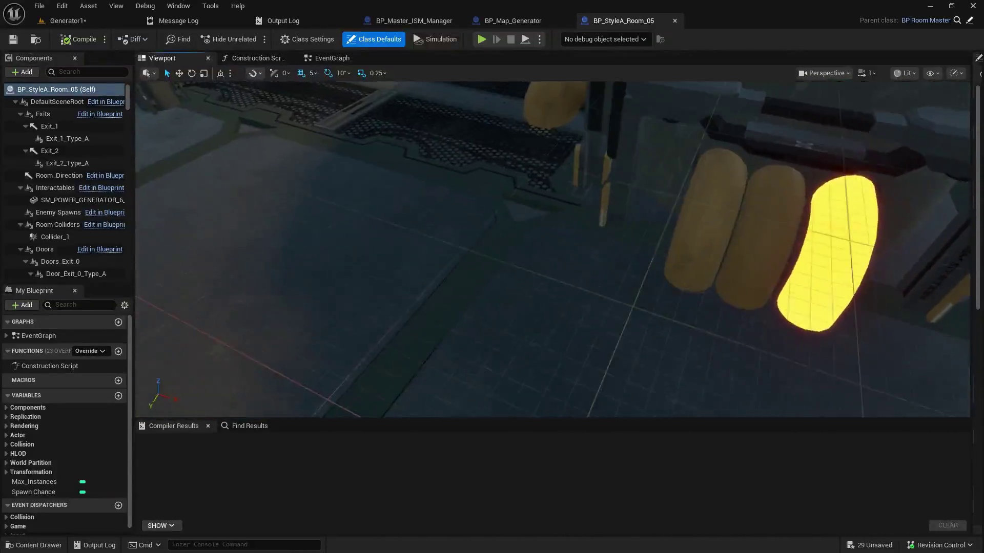
{"action": "left_click", "coordinate": [595, 265]}
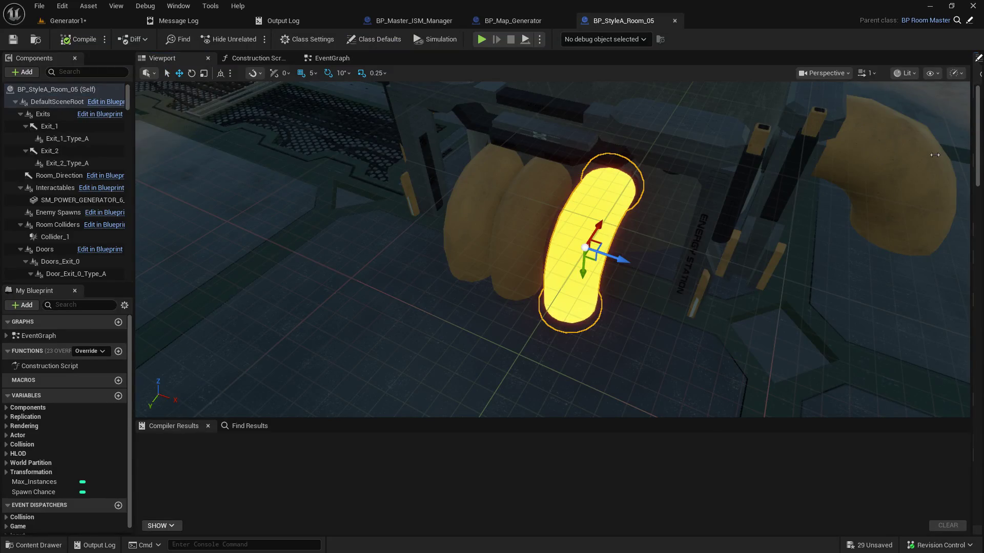
{"action": "left_click_drag", "start_coordinate": [974, 197], "coordinate": [693, 202]}
{"action": "scroll", "coordinate": [590, 252], "scroll_direction": "up", "scroll_amount": 5}
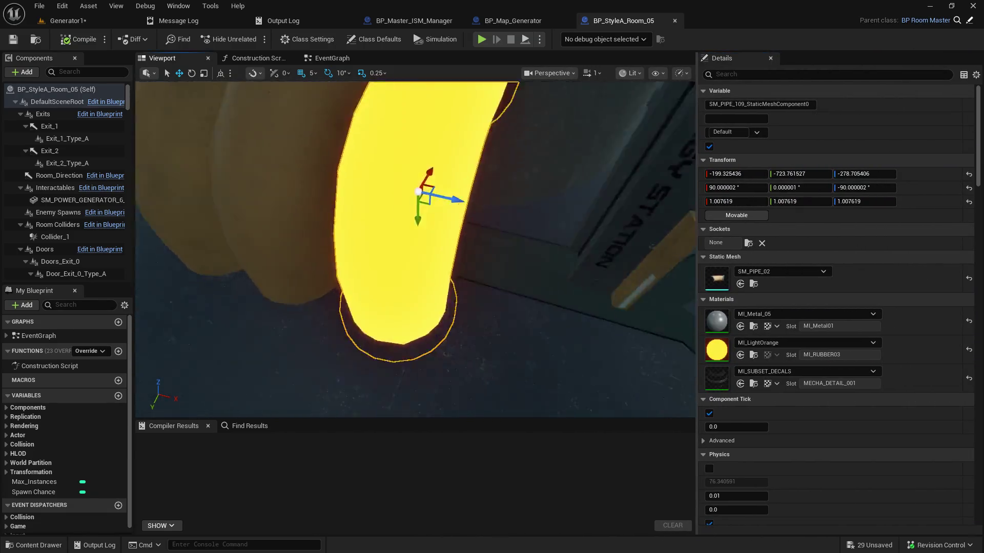
{"action": "scroll", "coordinate": [590, 251], "scroll_direction": "down", "scroll_amount": 3}
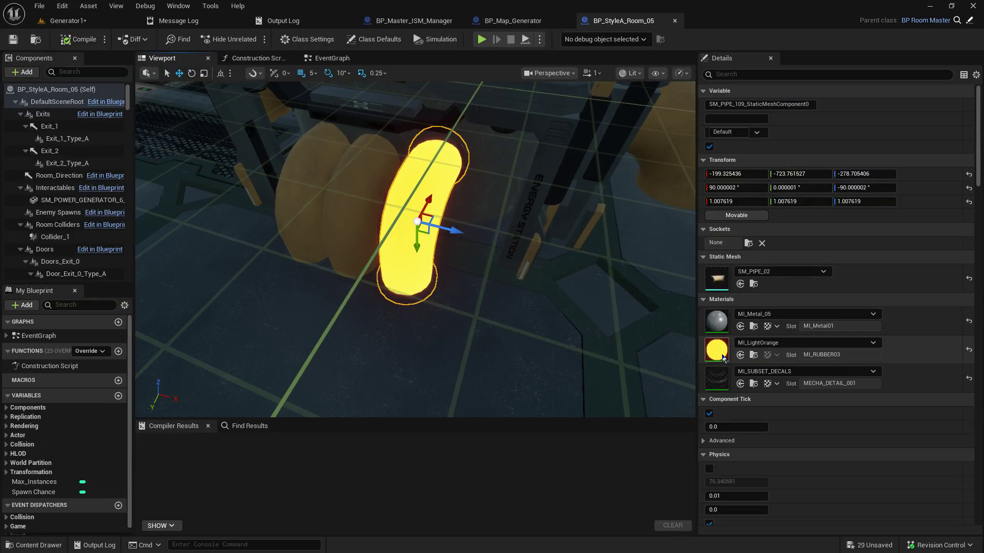
{"action": "left_click", "coordinate": [755, 357]}
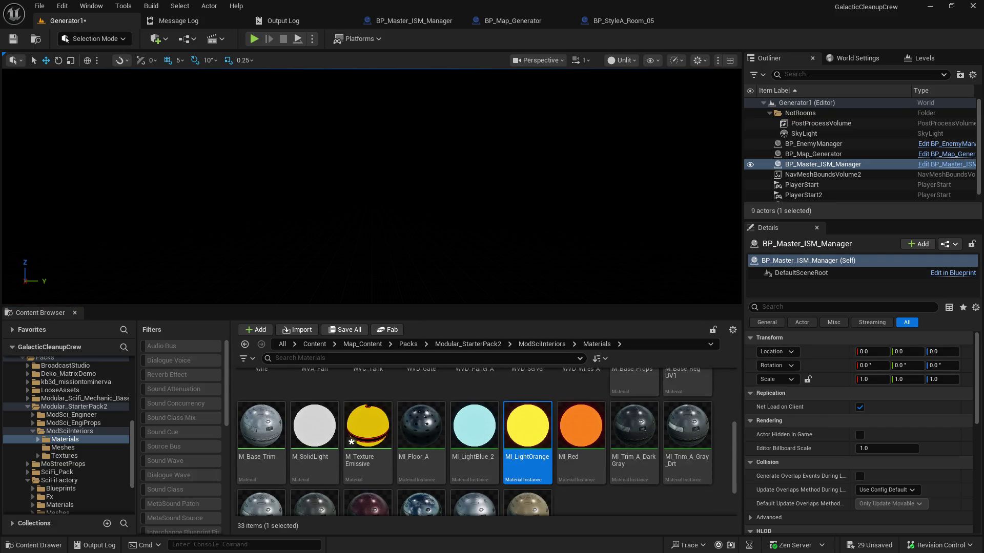
- Open MI_LightOrange and look up its parent material M_SolidLight
{"action": "key", "text": "Return"}
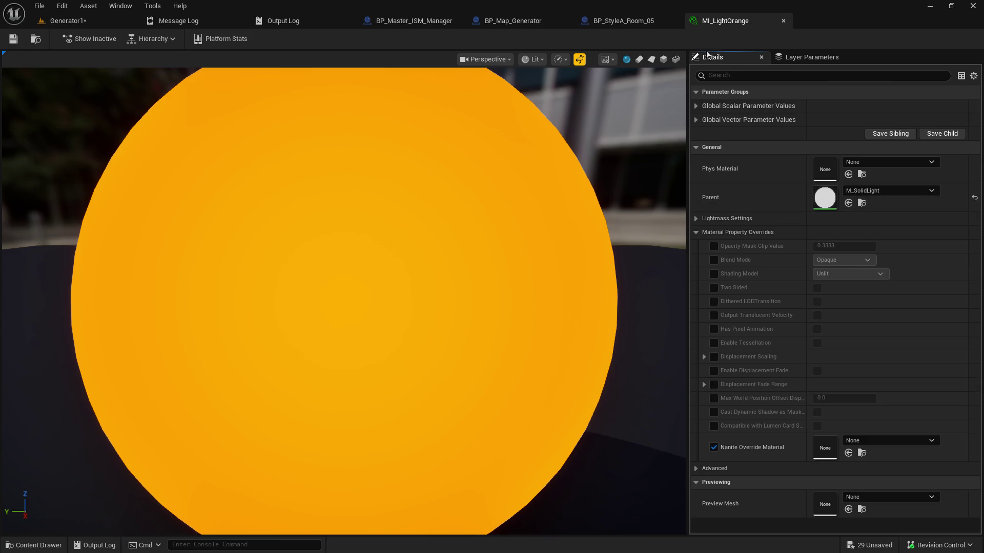
{"action": "left_click", "coordinate": [621, 21]}
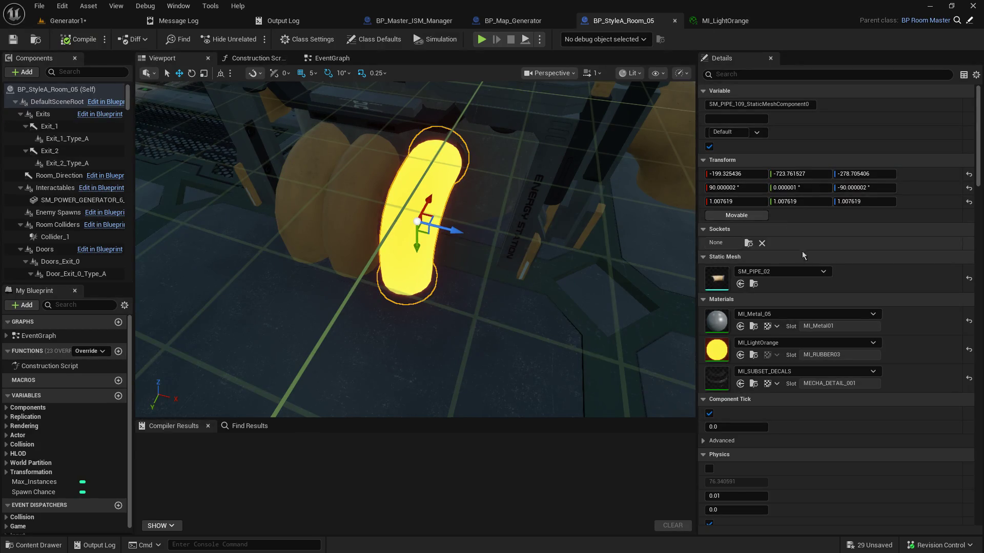
{"action": "left_click", "coordinate": [708, 24]}
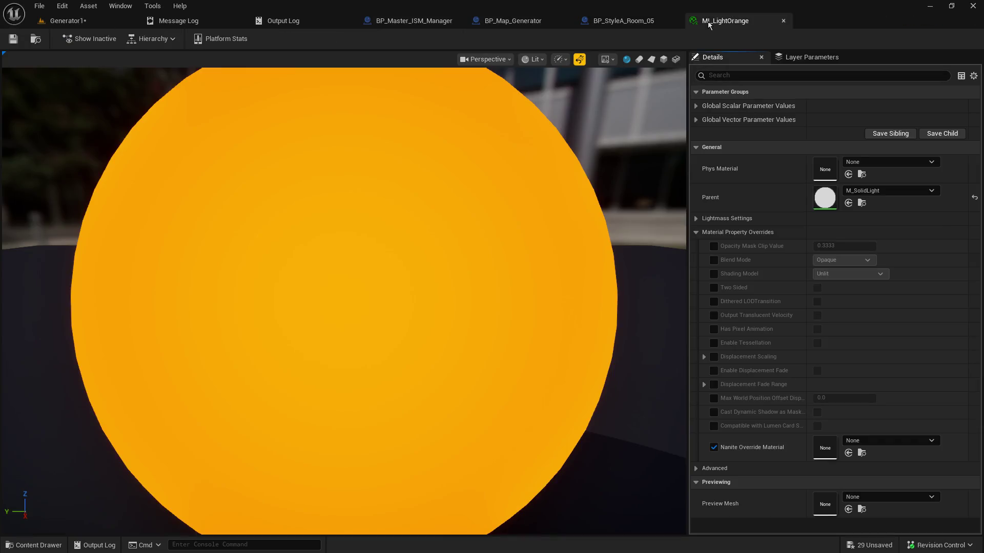
{"action": "left_click", "coordinate": [862, 203]}
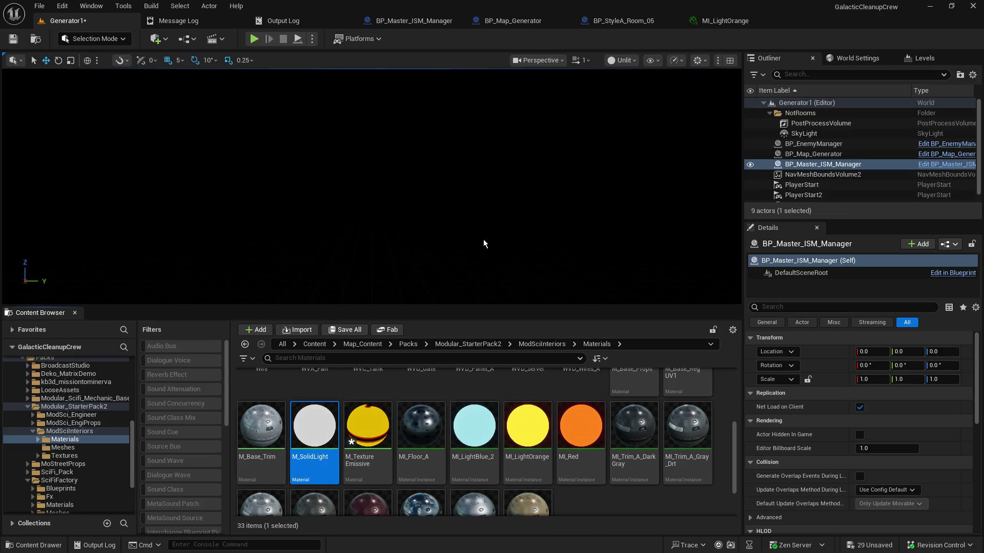
{"action": "left_click", "coordinate": [709, 22]}
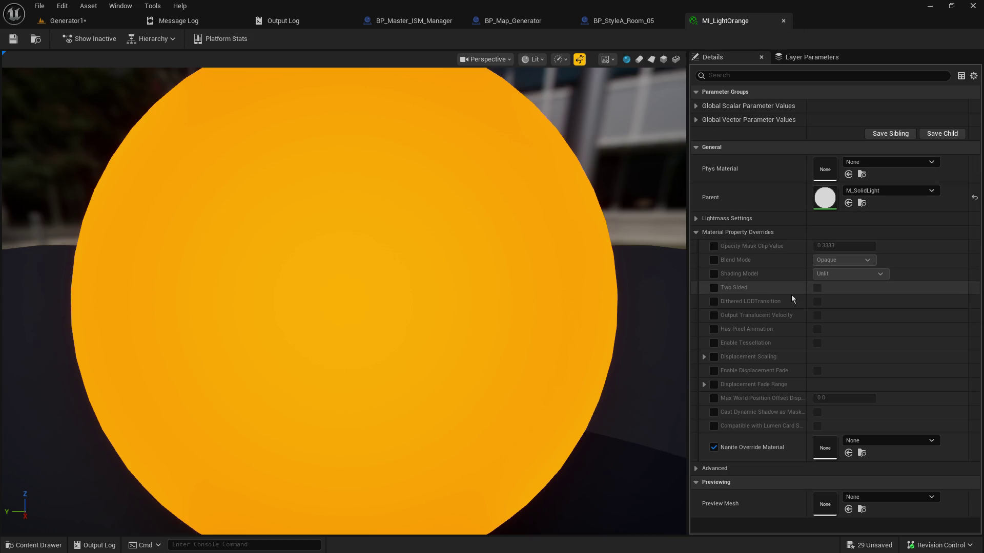
- Expand MI_LightOrange's advanced settings and frame the yellow pipe in the Room_05 viewport
{"action": "left_click", "coordinate": [696, 470]}
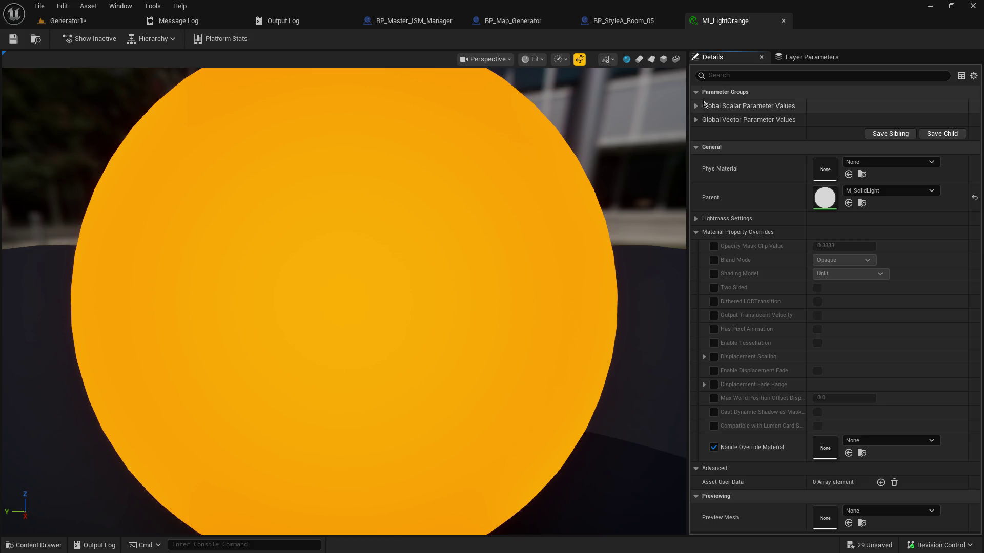
{"action": "scroll", "coordinate": [554, 200], "scroll_direction": "down", "scroll_amount": 5}
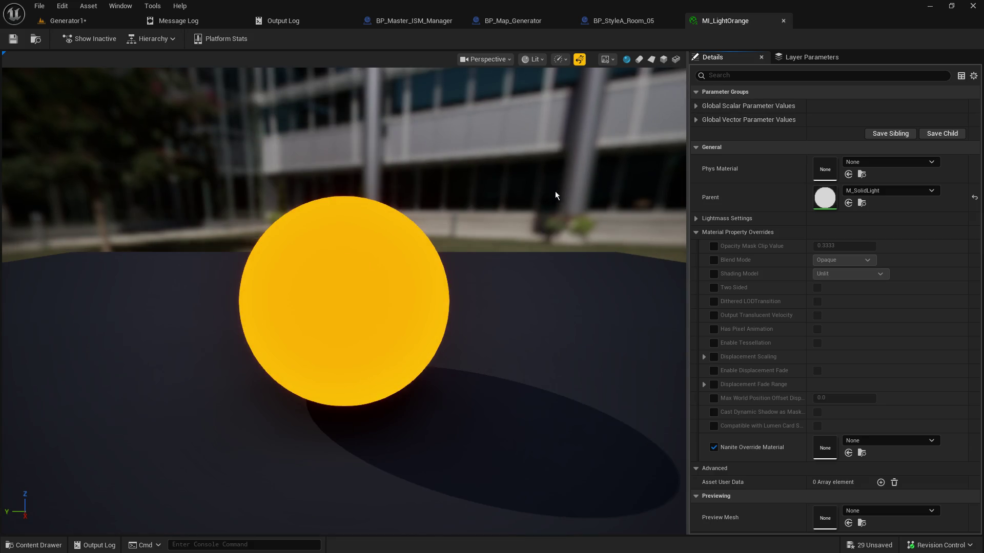
{"action": "left_click", "coordinate": [647, 23]}
{"action": "key", "text": "f"}
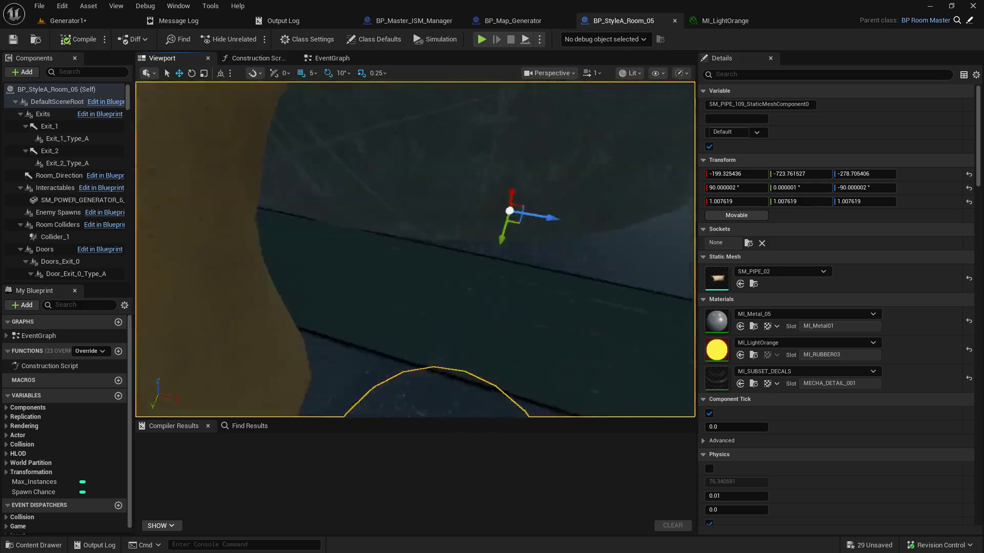
{"action": "mouse_move", "coordinate": [536, 167]}
{"action": "left_mouse_down"}
{"action": "mouse_move", "coordinate": [507, 153]}
{"action": "mouse_move", "coordinate": [536, 167]}
{"action": "left_mouse_up"}
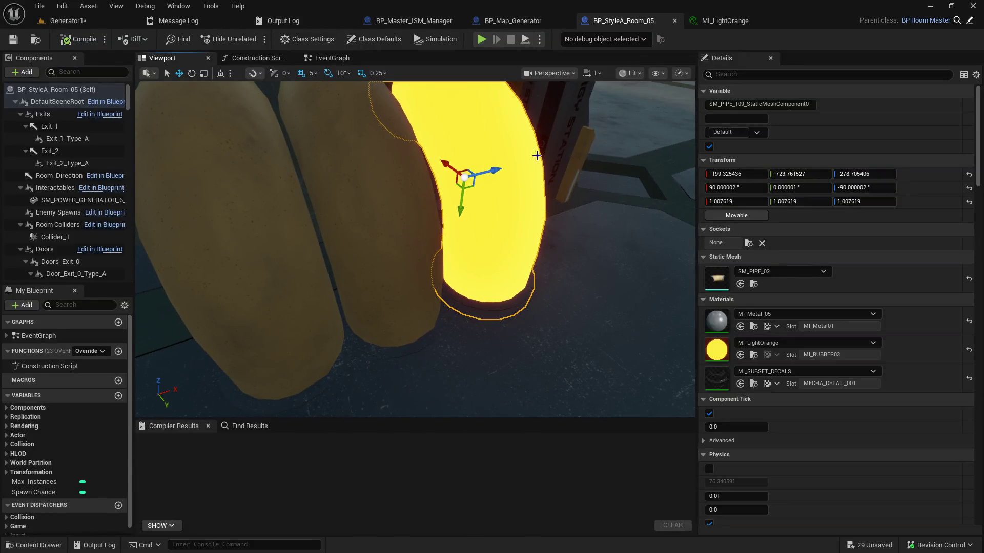
{"action": "left_click", "coordinate": [726, 21]}
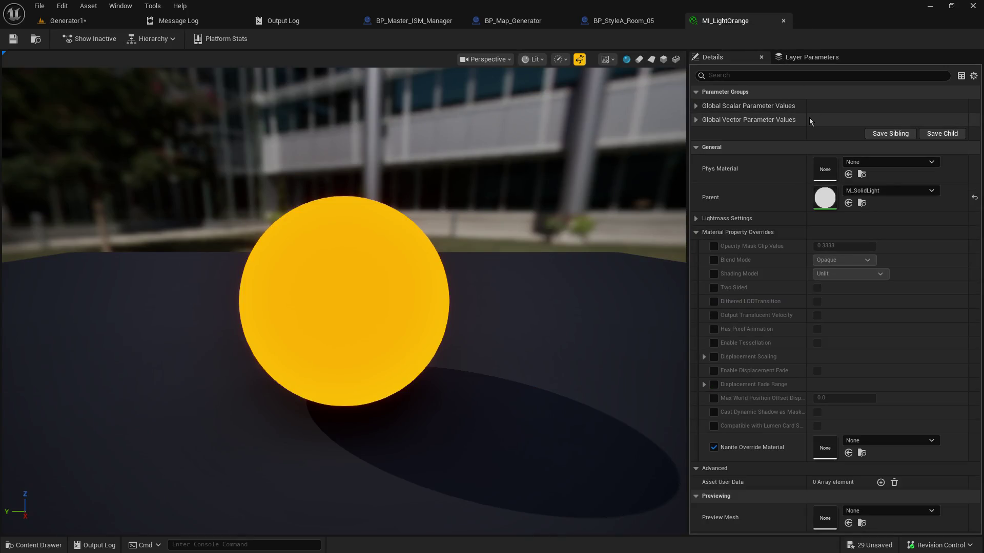
- Turn off Nanite Override Material, cancel the check-out save prompt, and return to Generator1
{"action": "left_click", "coordinate": [714, 447]}
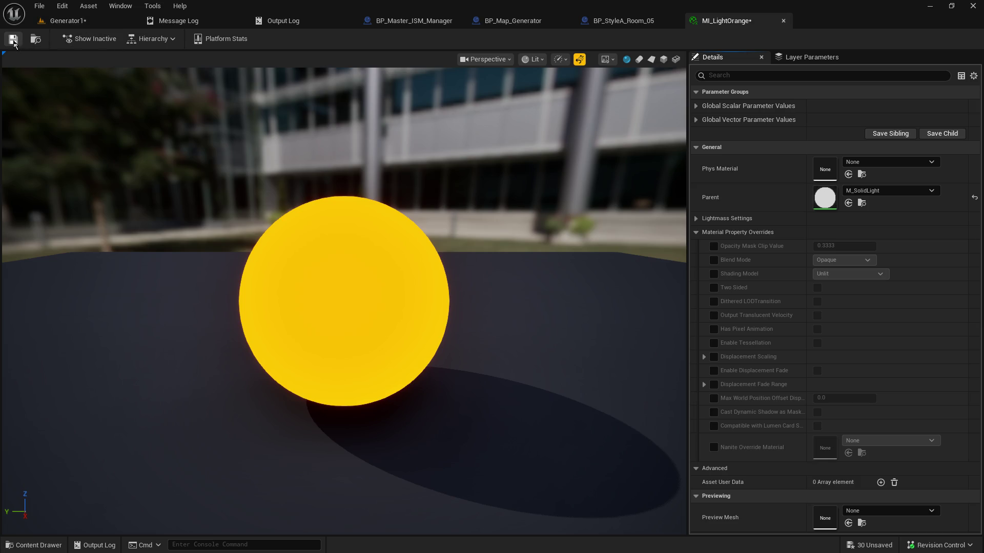
{"action": "key", "text": "ctrl+s"}
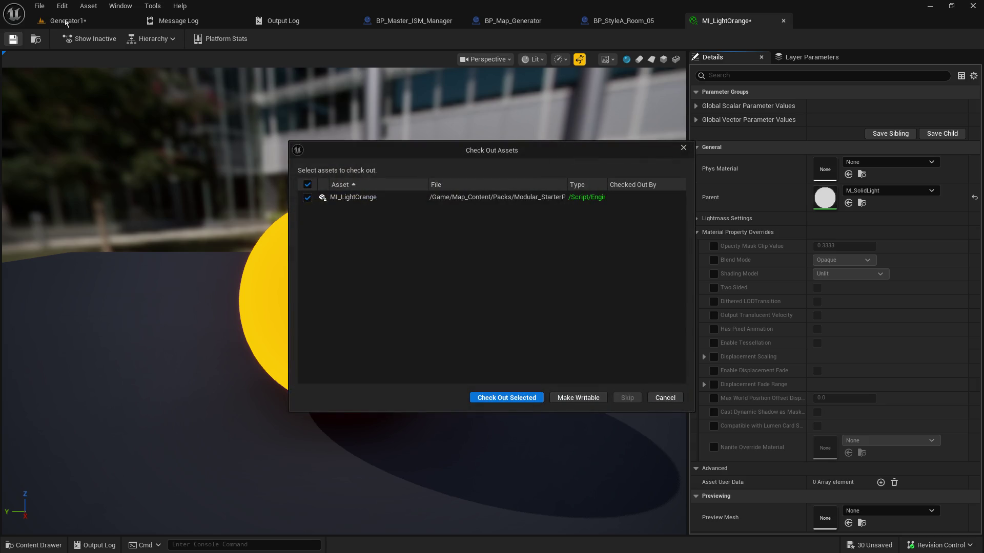
{"action": "left_click", "coordinate": [665, 398]}
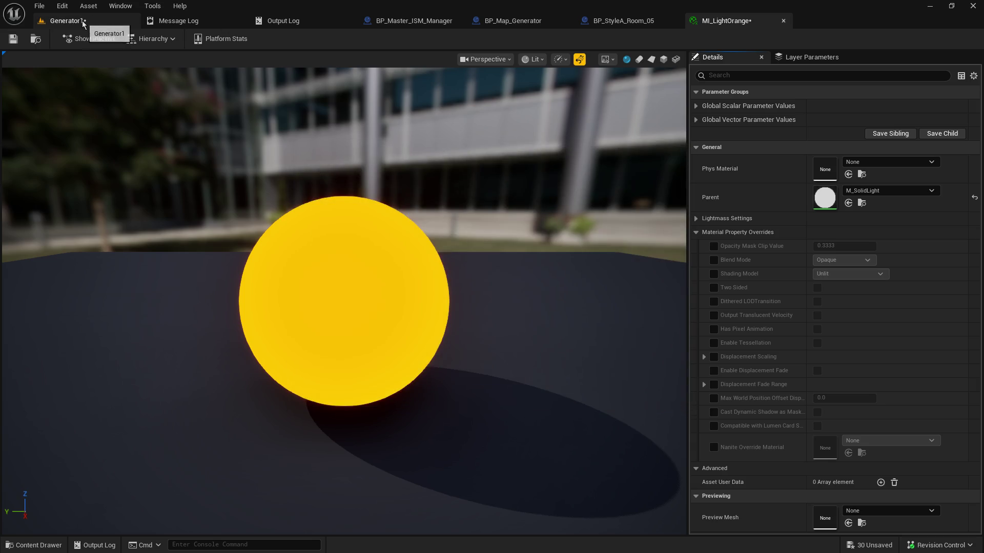
{"action": "left_click", "coordinate": [98, 21]}
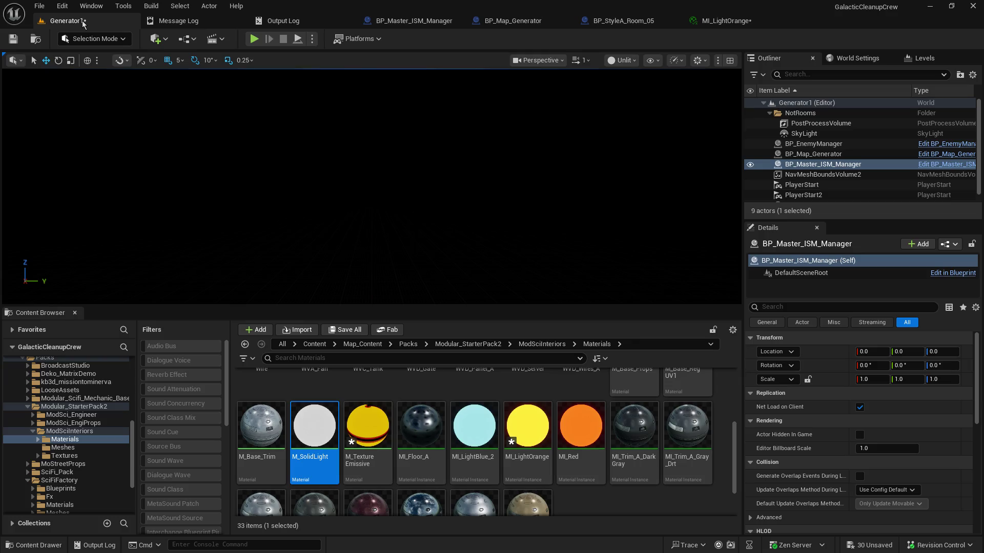
- Start a play test, enlarge the game view, and walk through the first room and corridor
{"action": "left_click", "coordinate": [248, 39]}
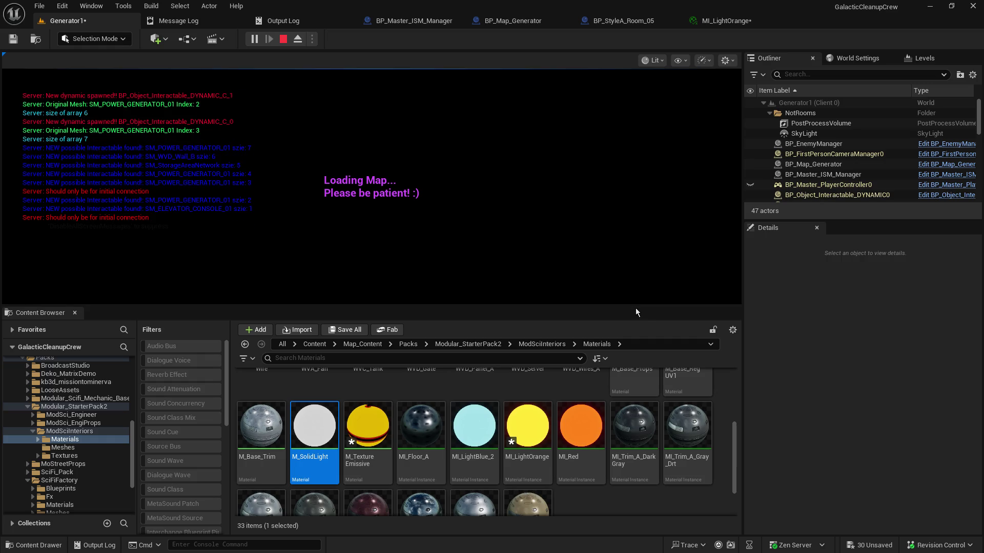
{"action": "left_click_drag", "start_coordinate": [622, 306], "coordinate": [618, 406]}
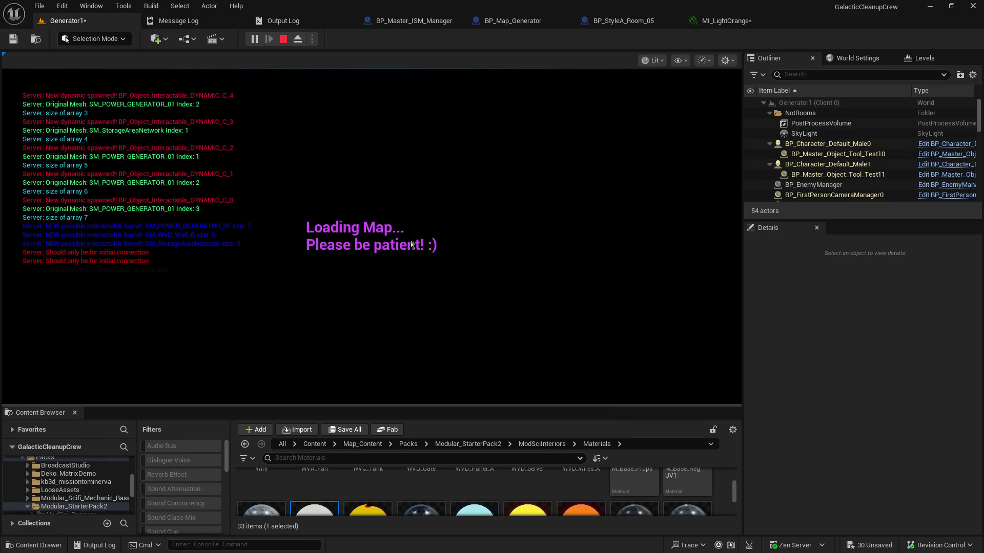
{"action": "left_click", "coordinate": [410, 241]}
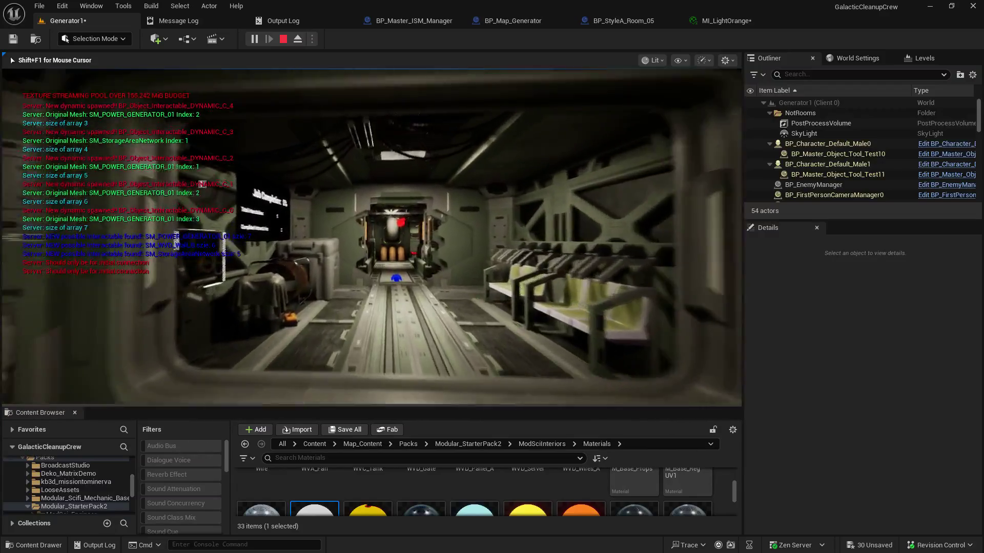
{"action": "key", "text": "w"}
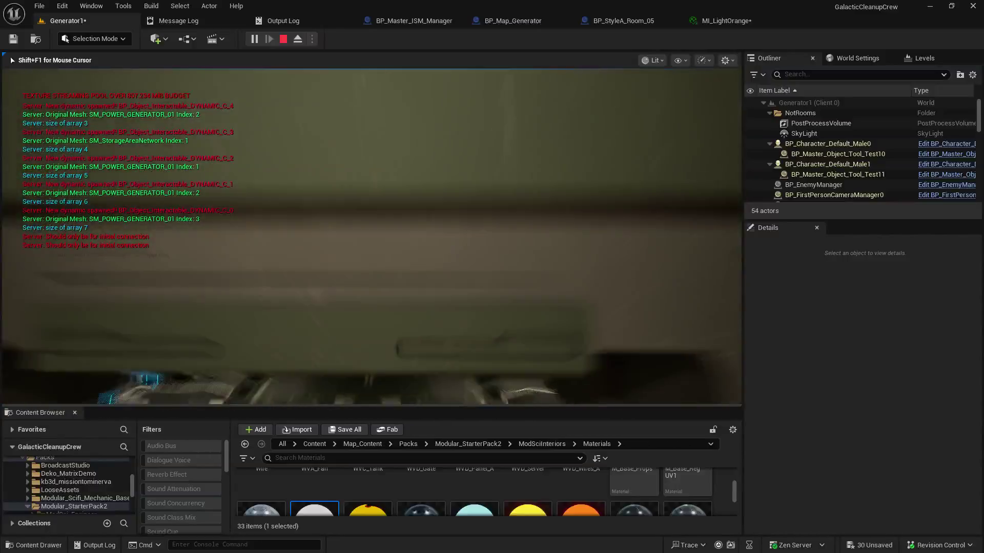
{"action": "key", "text": "w"}
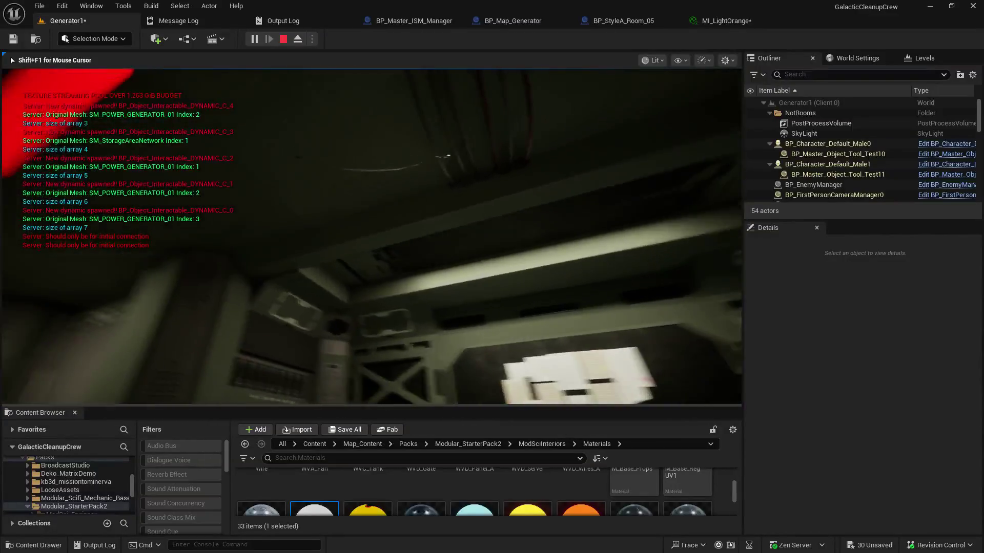
{"action": "key", "text": "w"}
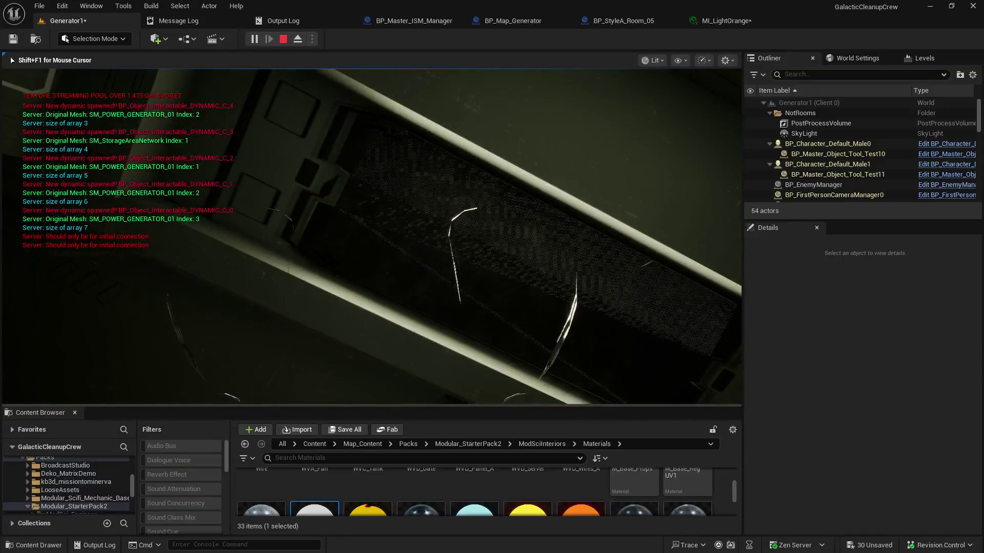
{"action": "key", "text": "w"}
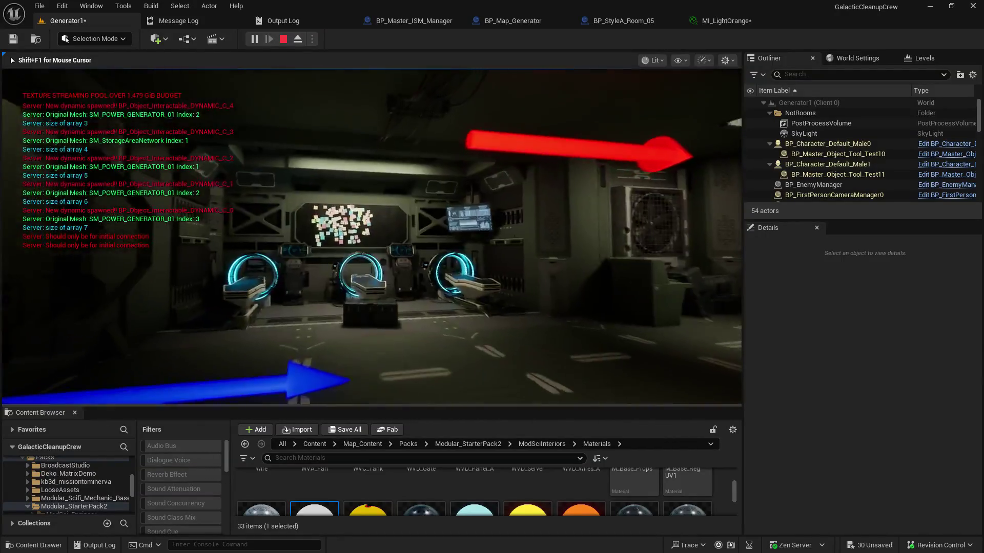
- Walk up to the glowing orange pipe, stop the play test, and return to MI_LightOrange
{"action": "key", "text": "w"}
{"action": "key", "text": "w"}
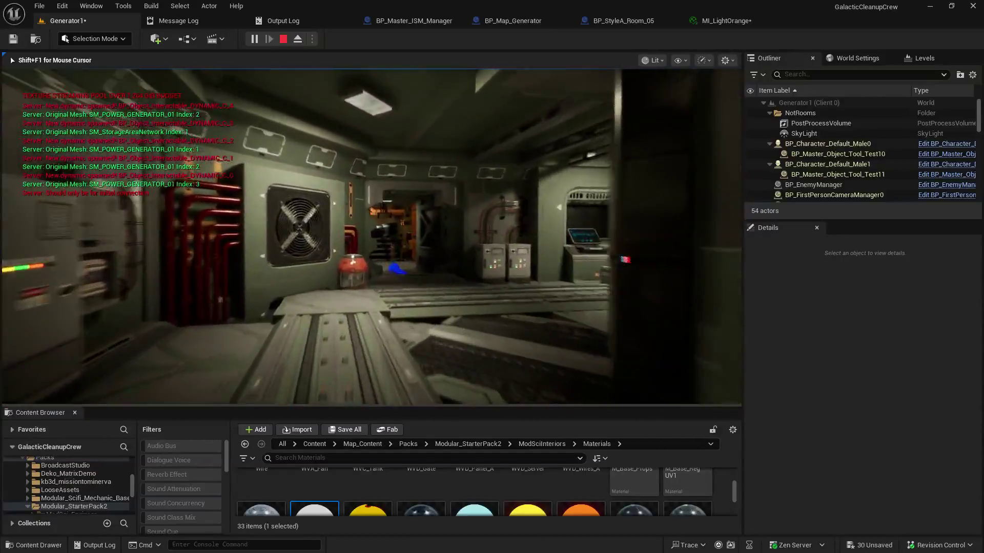
{"action": "key", "text": "w"}
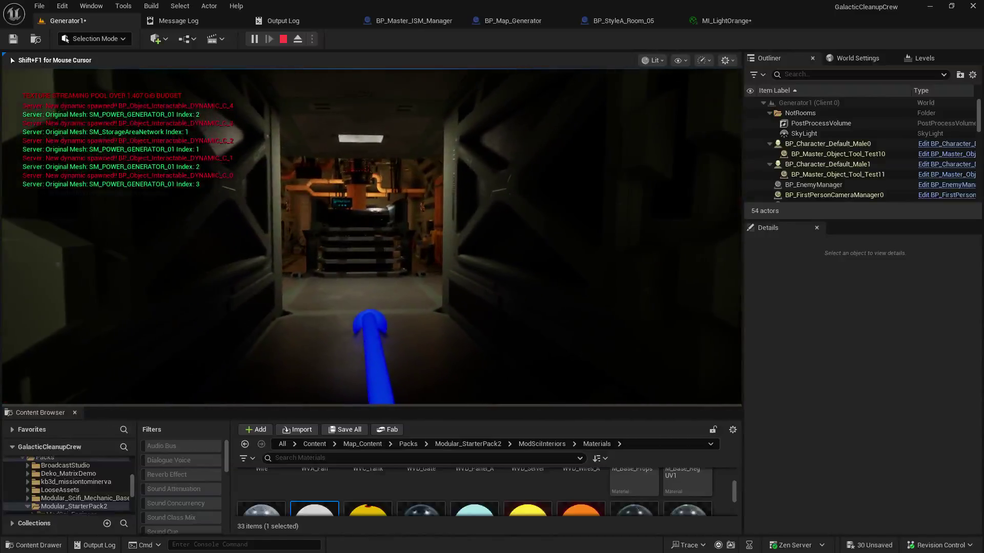
{"action": "key", "text": "w"}
{"action": "key", "text": "w"}
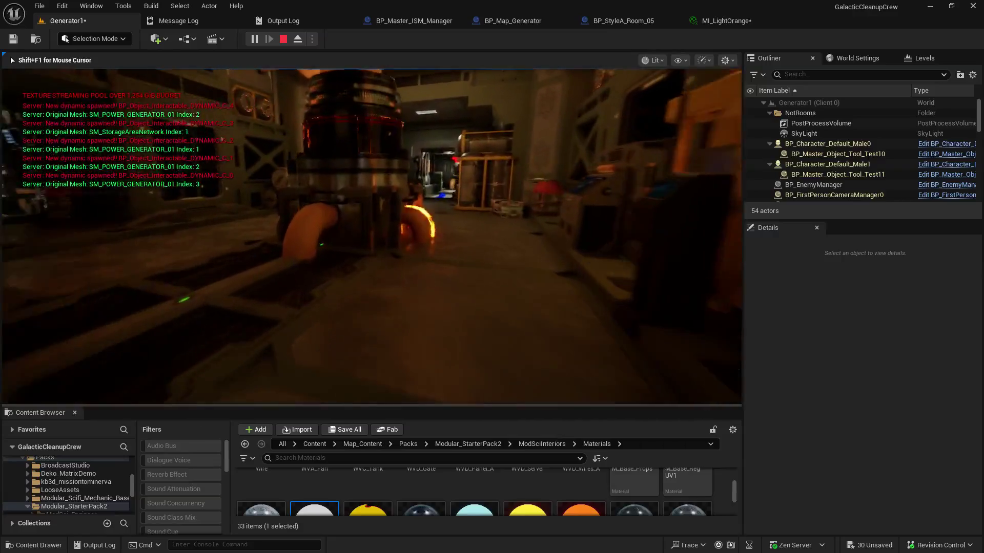
{"action": "key", "text": "w"}
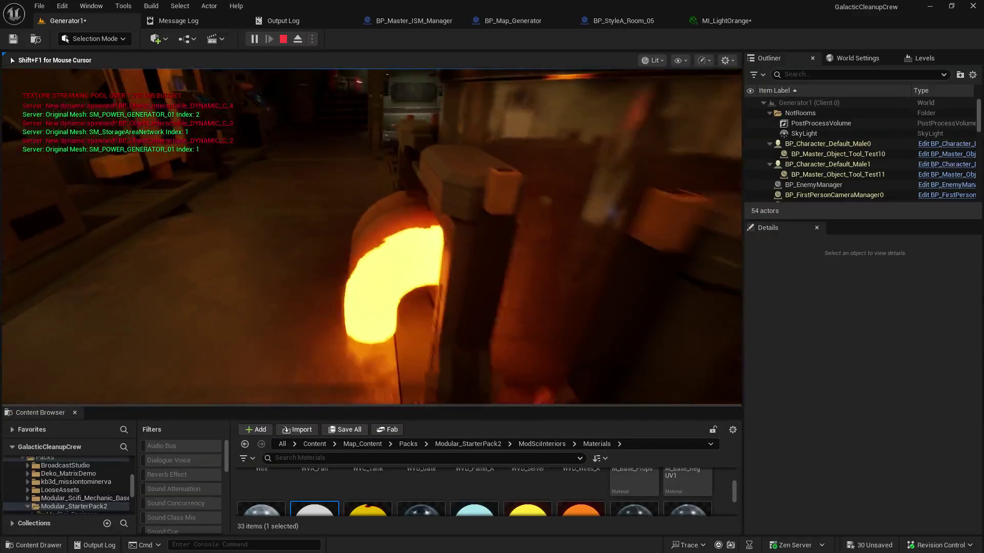
{"action": "key", "text": "shift+F1"}
{"action": "key", "text": "Escape"}
{"action": "left_click", "coordinate": [709, 21]}
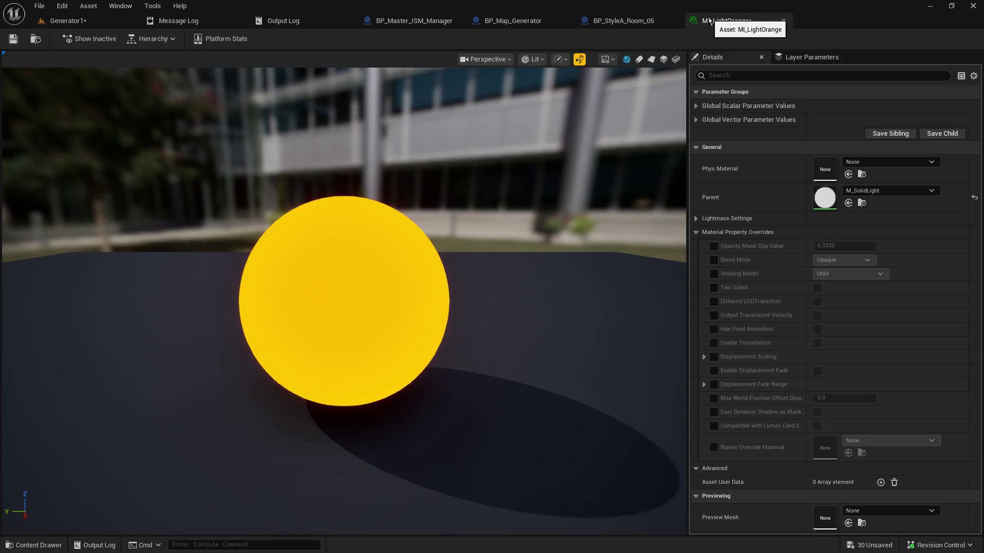
- Check out and save MI_LightOrange, then start another Generator1 play test
{"action": "left_click", "coordinate": [13, 39]}
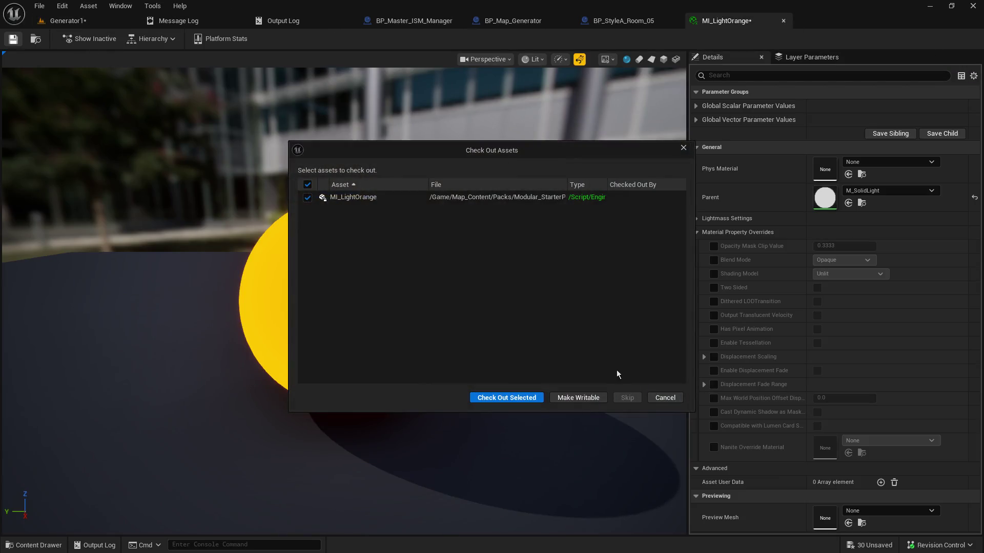
{"action": "left_click", "coordinate": [513, 398]}
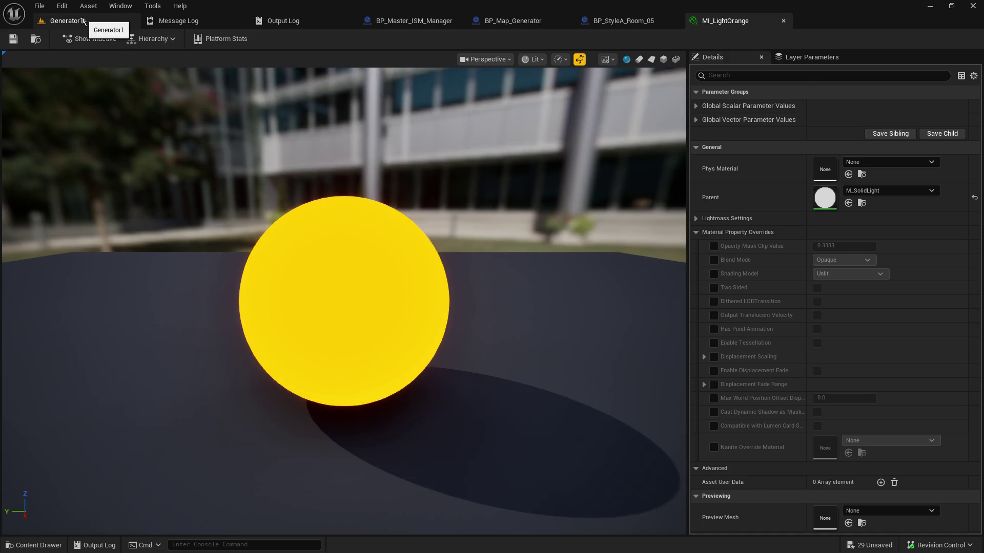
{"action": "left_click", "coordinate": [83, 21]}
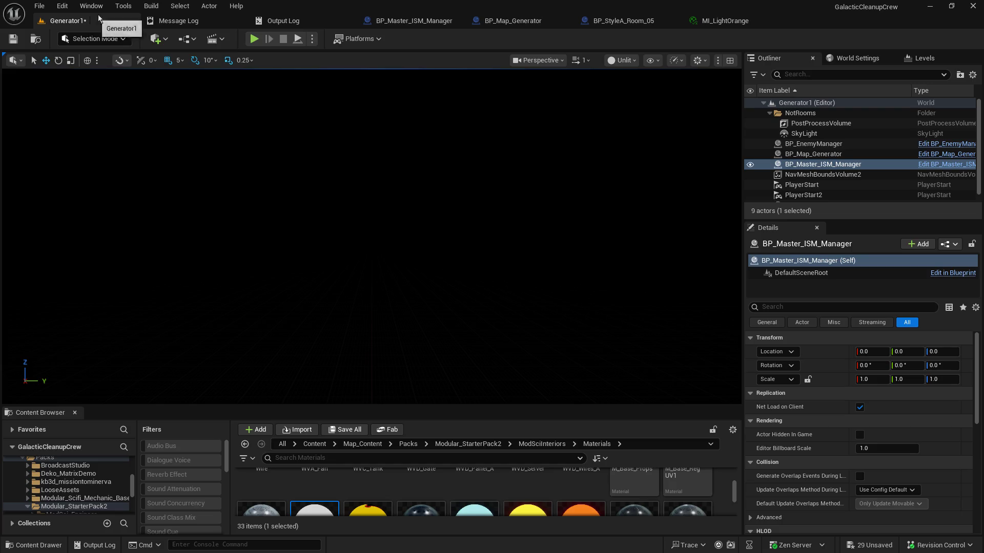
{"action": "left_click", "coordinate": [253, 39]}
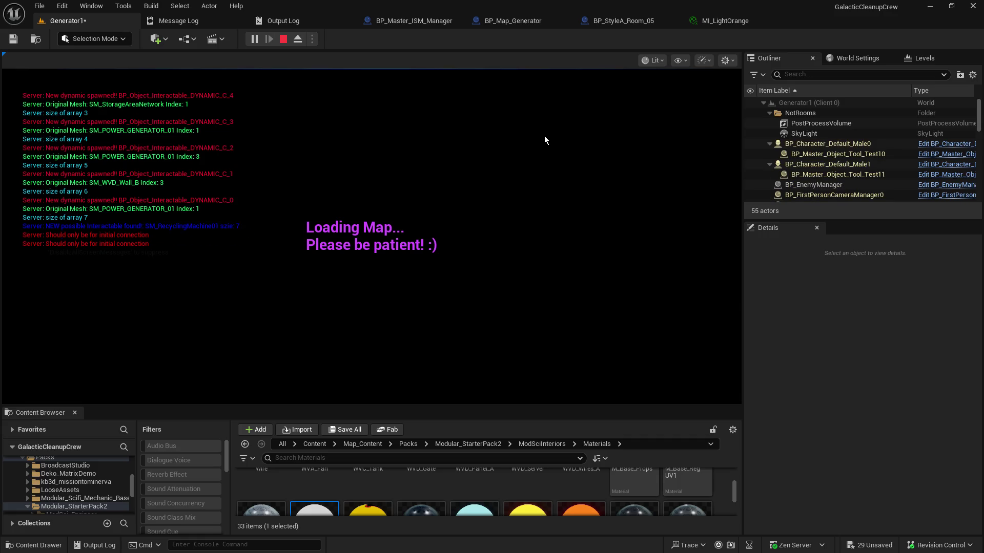
- Walk down the cargo corridor to the orange barrels and glowing ring, then return to MI_LightOrange
{"action": "left_click", "coordinate": [527, 163]}
{"action": "key", "text": "w"}
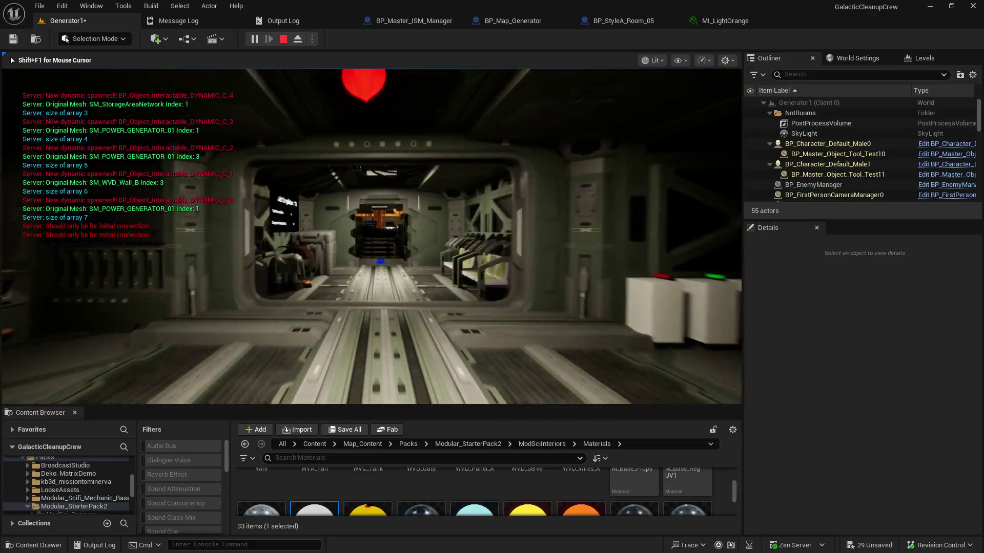
{"action": "key", "text": "w"}
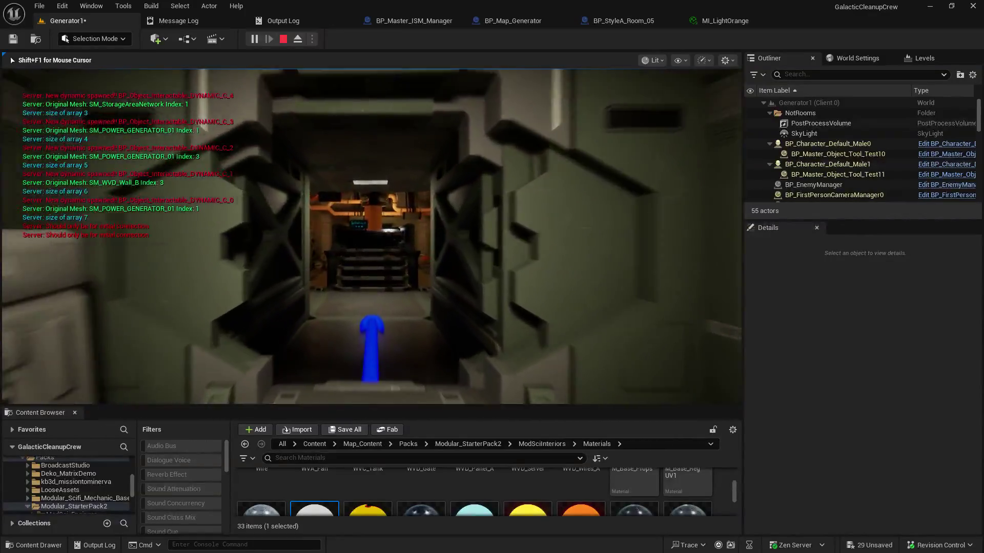
{"action": "key", "text": "w"}
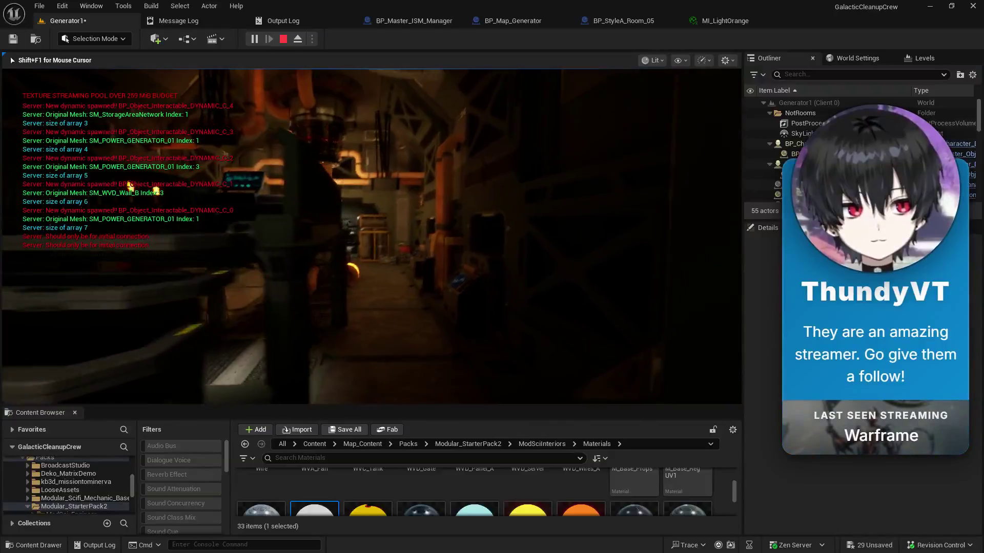
{"action": "key", "text": "w"}
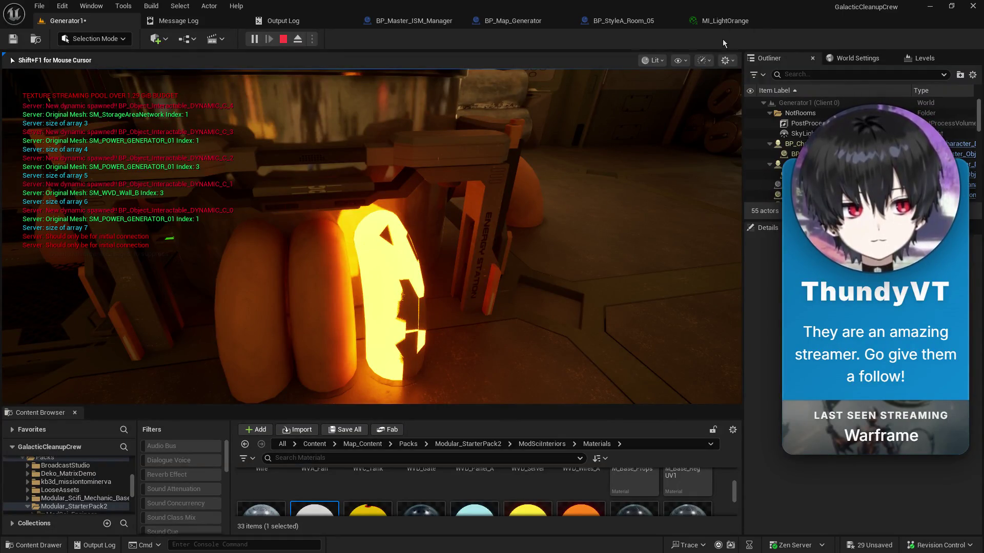
{"action": "left_click", "coordinate": [720, 21]}
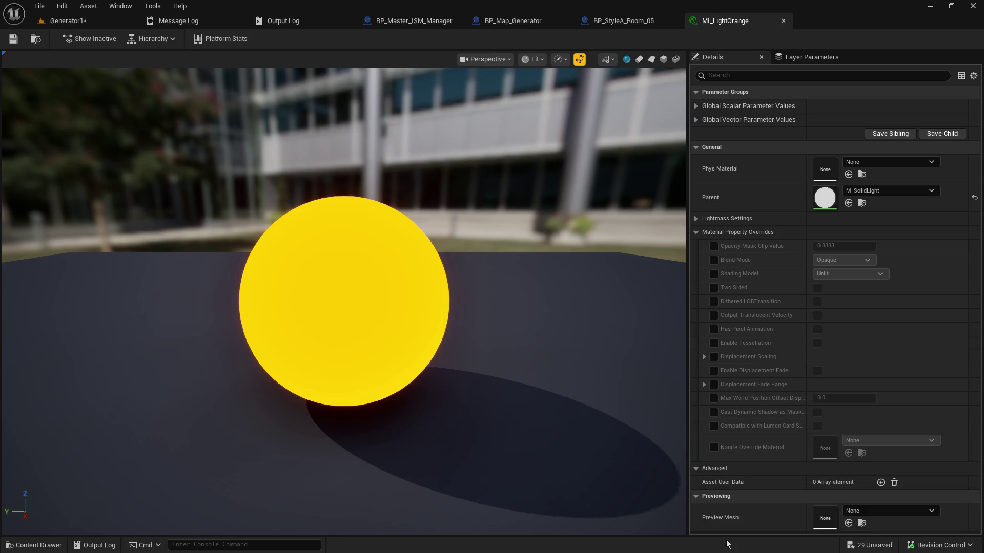
- Undo to re-tick Nanite Override Material, save MI_LightOrange, and return to BP_StyleA_Room_05
{"action": "key", "text": "ctrl+z"}
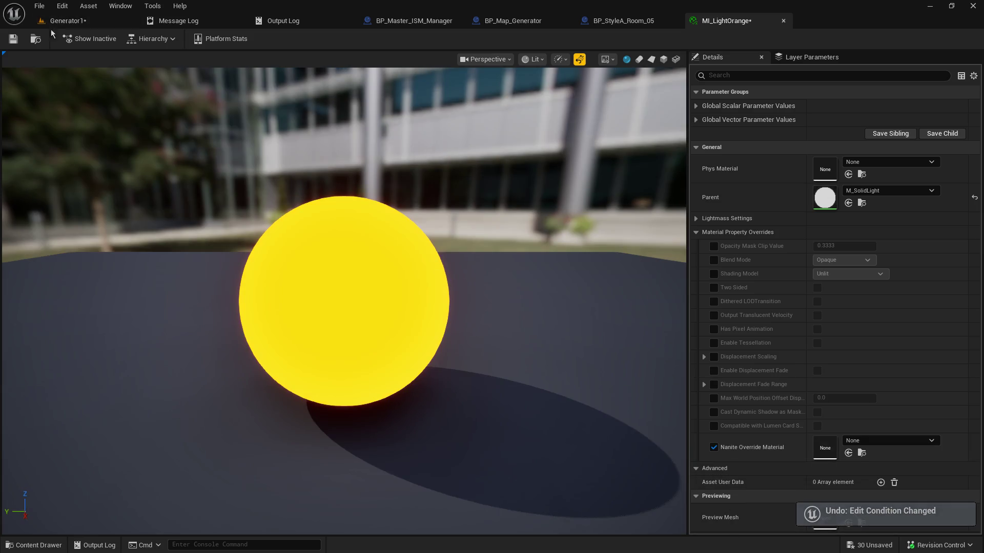
{"action": "left_click", "coordinate": [14, 38]}
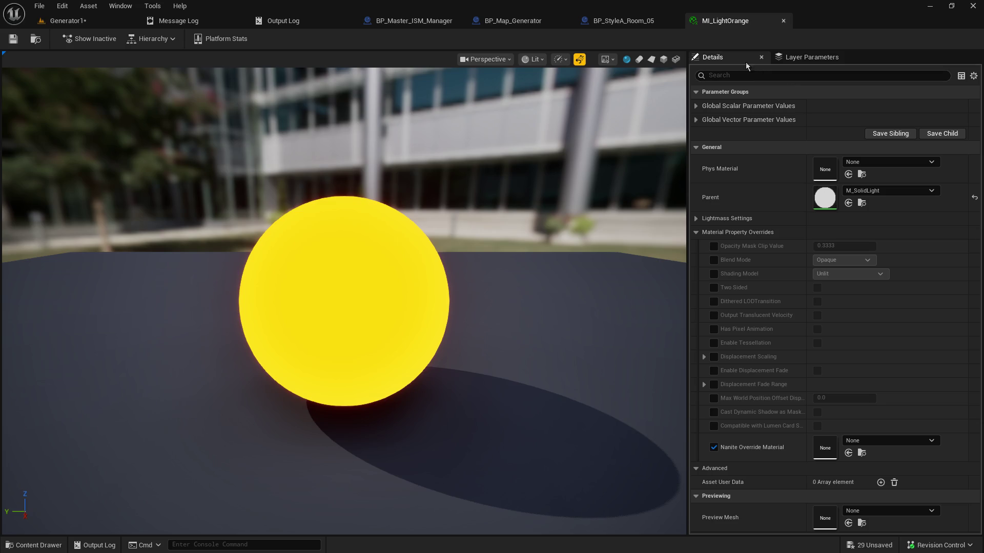
{"action": "left_click", "coordinate": [577, 20]}
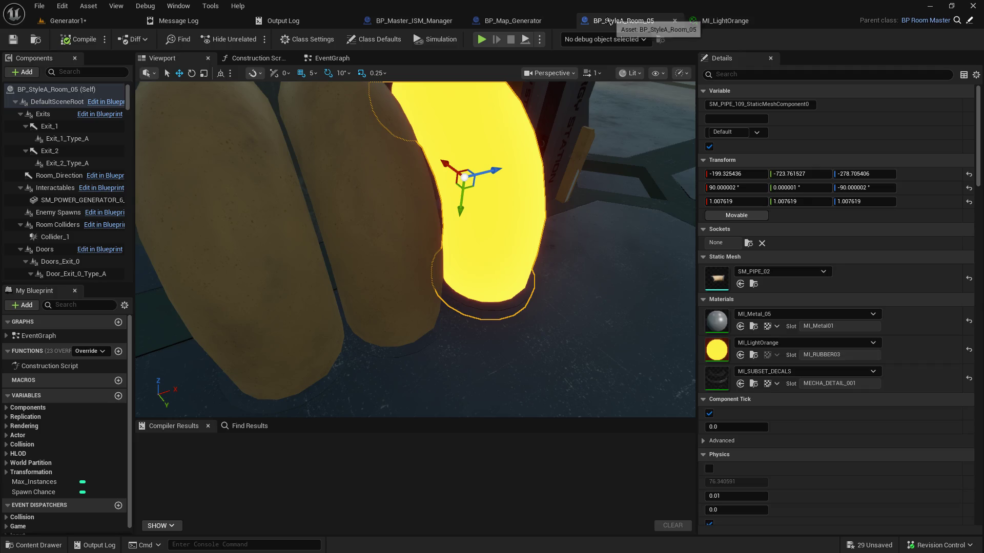
- Review the SM_PIPE_02 pipe's Details, expanding its advanced virtual texture settings
{"action": "scroll", "coordinate": [813, 447], "scroll_direction": "down", "scroll_amount": 15}
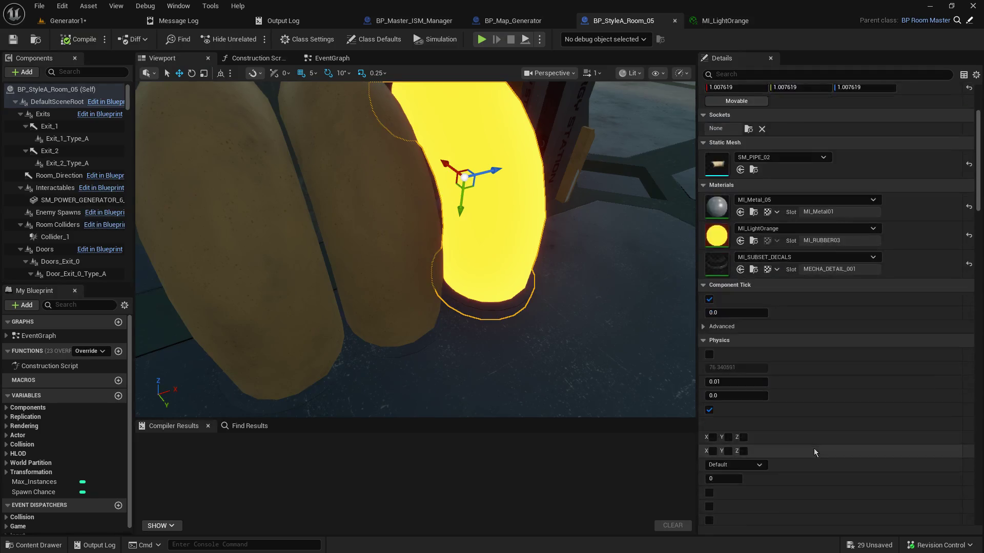
{"action": "scroll", "coordinate": [813, 437], "scroll_direction": "down", "scroll_amount": 4}
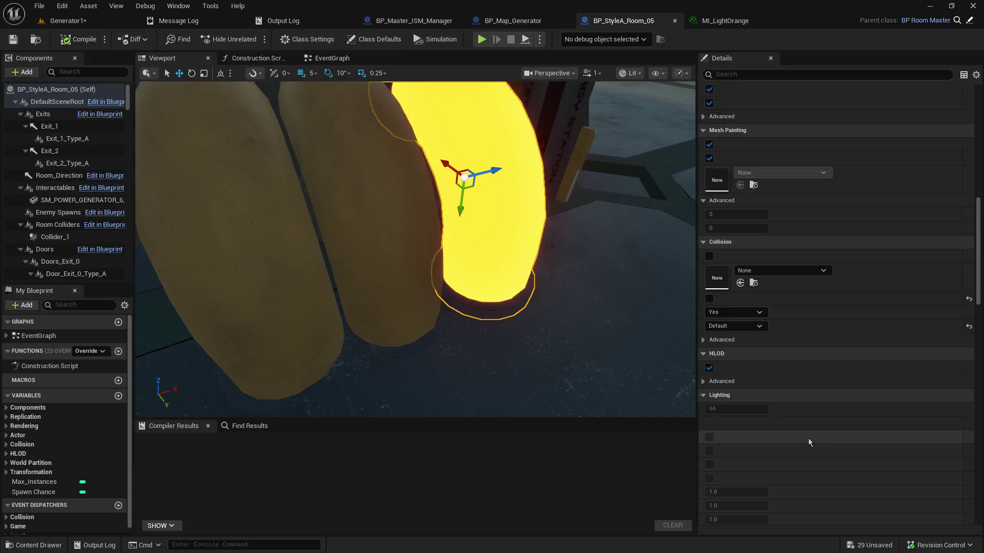
{"action": "scroll", "coordinate": [808, 439], "scroll_direction": "down", "scroll_amount": 12}
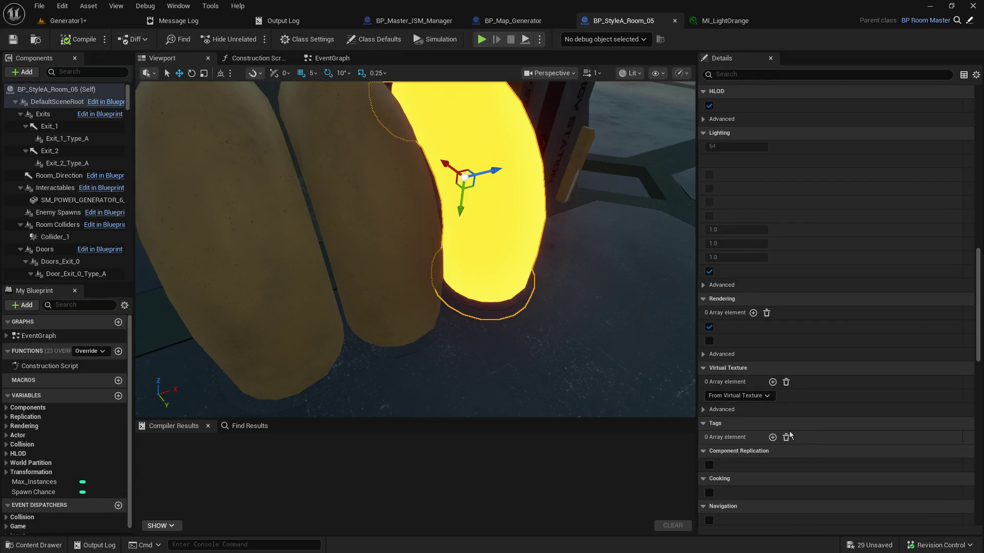
{"action": "left_click", "coordinate": [728, 410]}
{"action": "scroll", "coordinate": [854, 449], "scroll_direction": "down", "scroll_amount": 3}
{"action": "scroll", "coordinate": [854, 449], "scroll_direction": "down", "scroll_amount": 9}
{"action": "scroll", "coordinate": [853, 446], "scroll_direction": "up", "scroll_amount": 8}
{"action": "scroll", "coordinate": [852, 444], "scroll_direction": "up", "scroll_amount": 15}
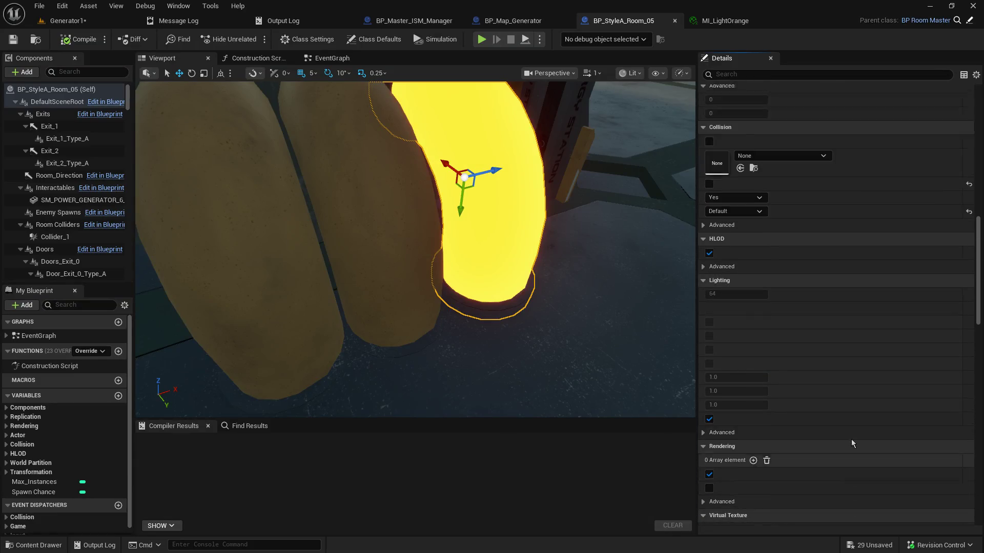
{"action": "scroll", "coordinate": [852, 444], "scroll_direction": "up", "scroll_amount": 3}
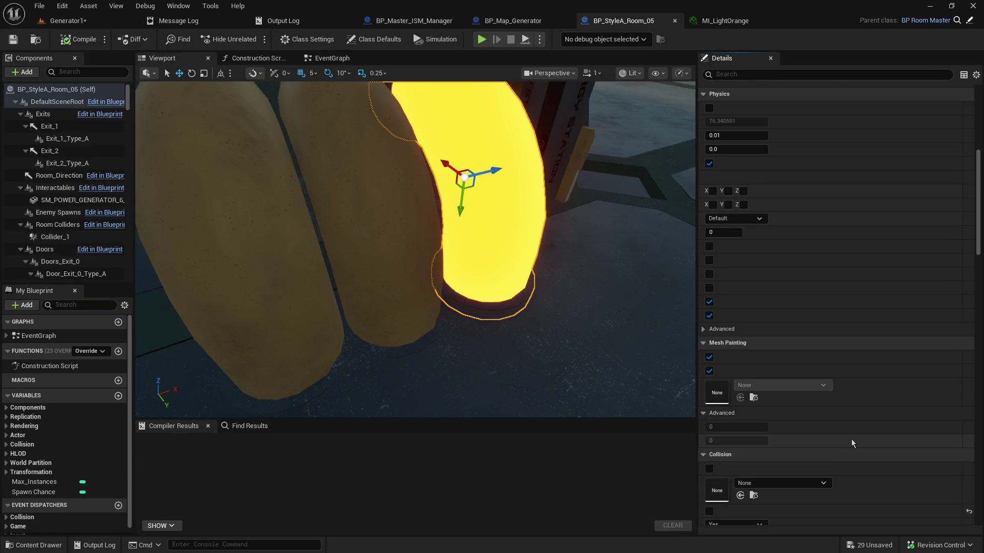
{"action": "scroll", "coordinate": [737, 276], "scroll_direction": "up", "scroll_amount": 3}
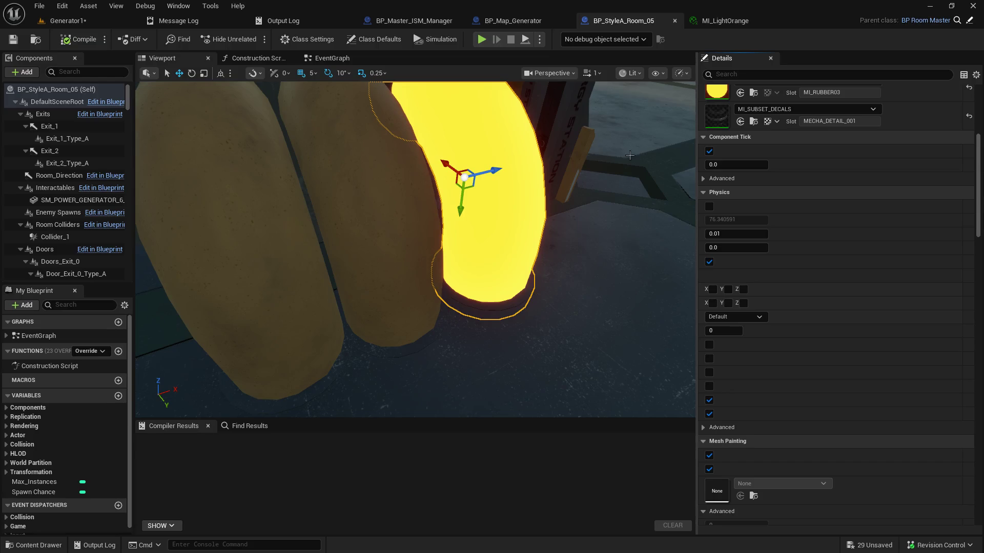
{"action": "left_click", "coordinate": [47, 5]}
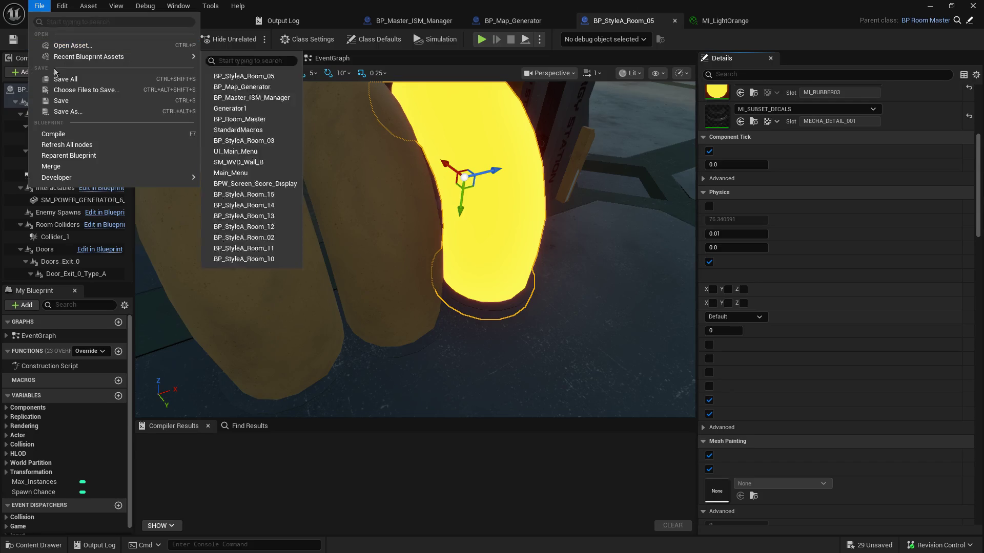
{"action": "left_click", "coordinate": [62, 79]}
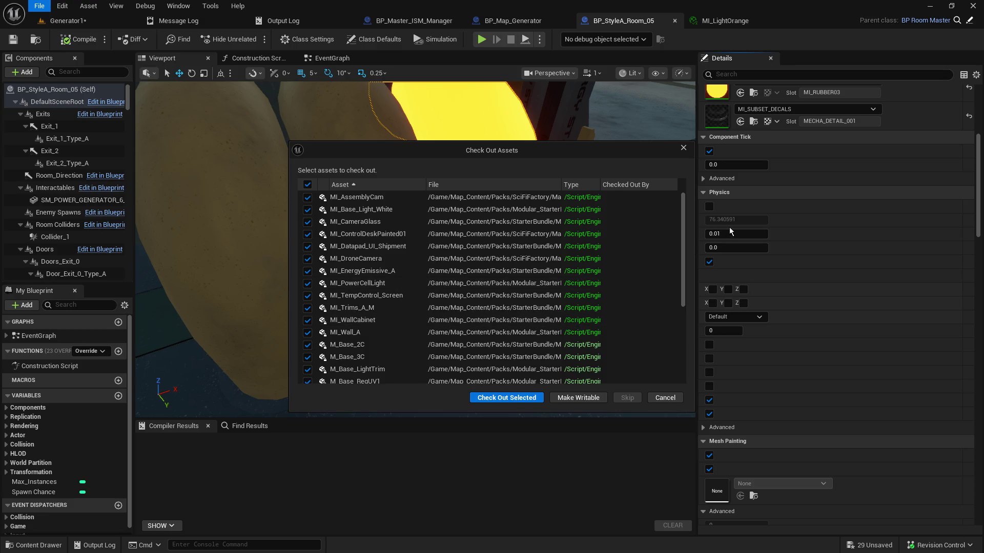
{"action": "scroll", "coordinate": [677, 250], "scroll_direction": "down", "scroll_amount": 2}
{"action": "scroll", "coordinate": [677, 249], "scroll_direction": "down", "scroll_amount": 3}
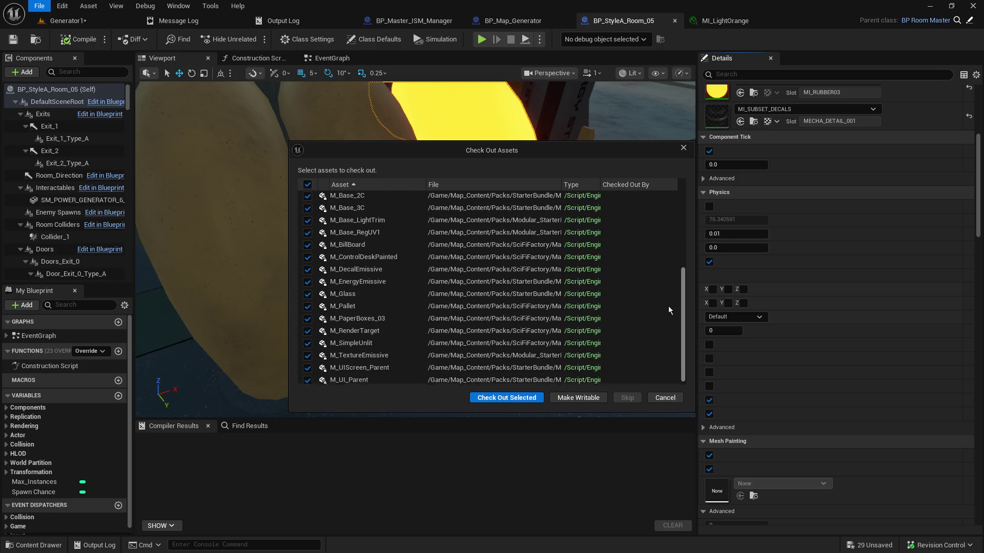
{"action": "scroll", "coordinate": [669, 262], "scroll_direction": "down", "scroll_amount": 3}
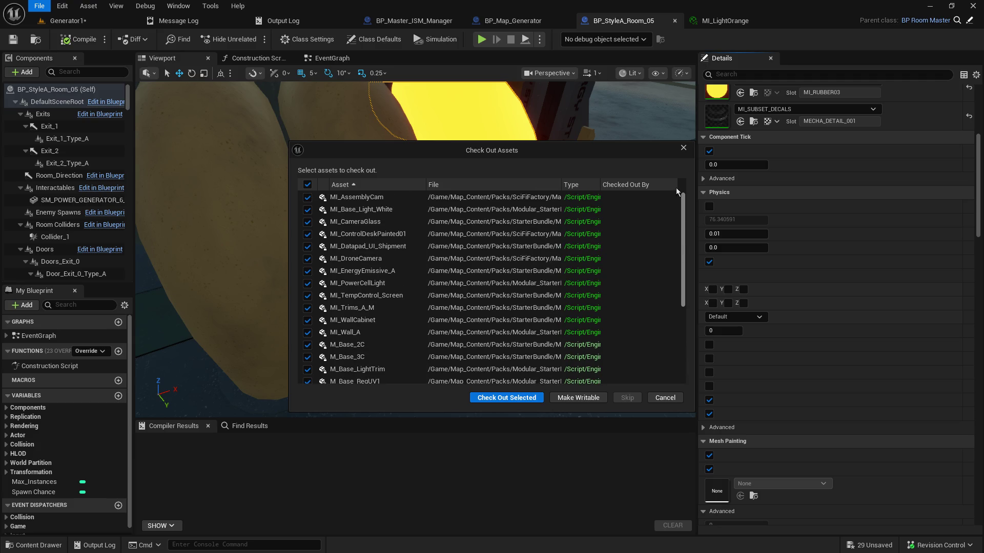
{"action": "scroll", "coordinate": [656, 287], "scroll_direction": "down", "scroll_amount": 5}
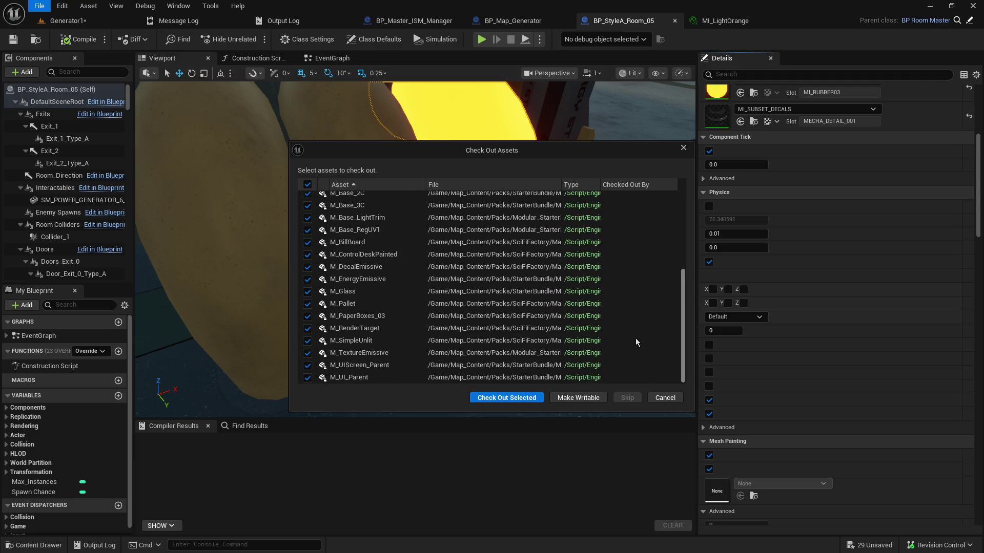
{"action": "scroll", "coordinate": [635, 353], "scroll_direction": "up", "scroll_amount": 10}
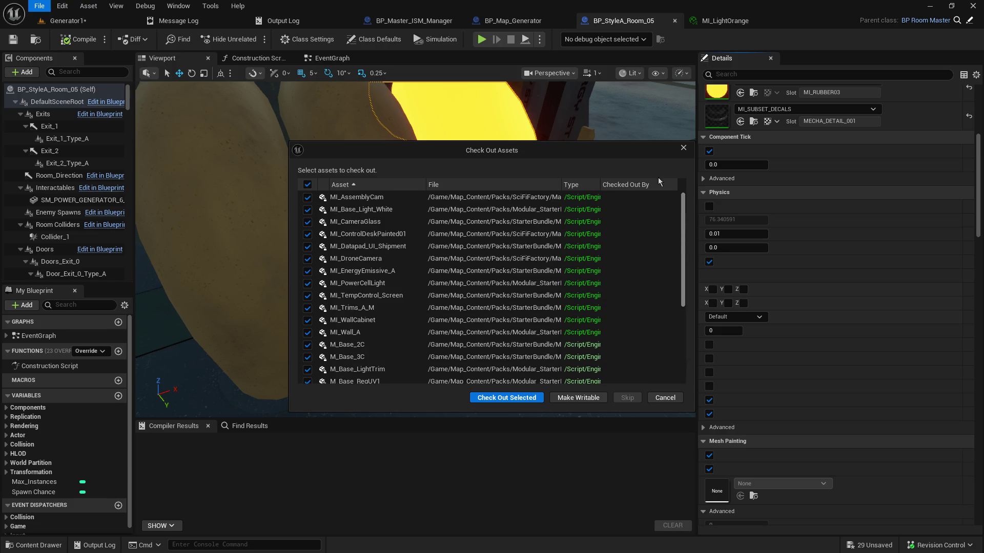
{"action": "left_click", "coordinate": [684, 149]}
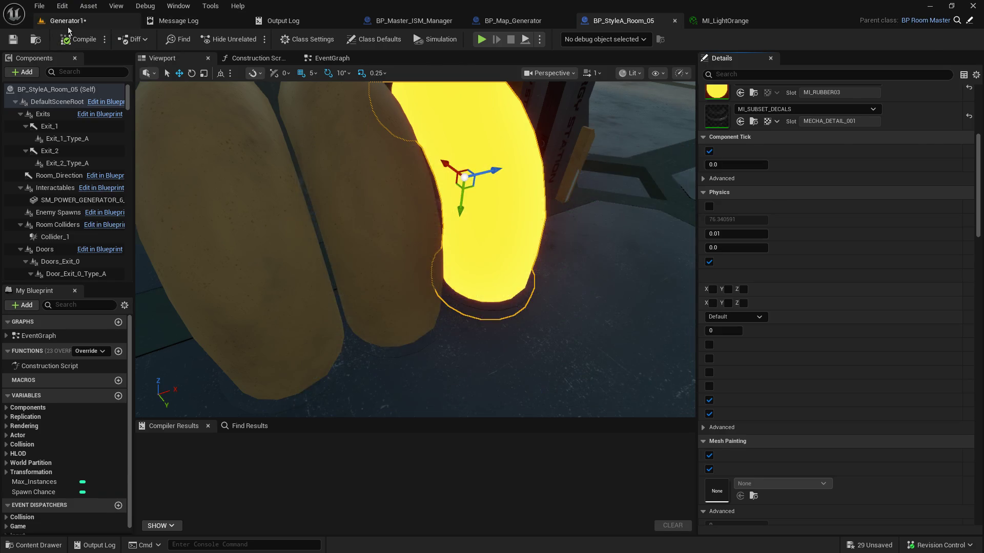
- Back in Generator1, enlarge the Content Browser, save the level with Ctrl+S, and close the editor
{"action": "left_click", "coordinate": [69, 23]}
{"action": "right_click", "coordinate": [70, 25]}
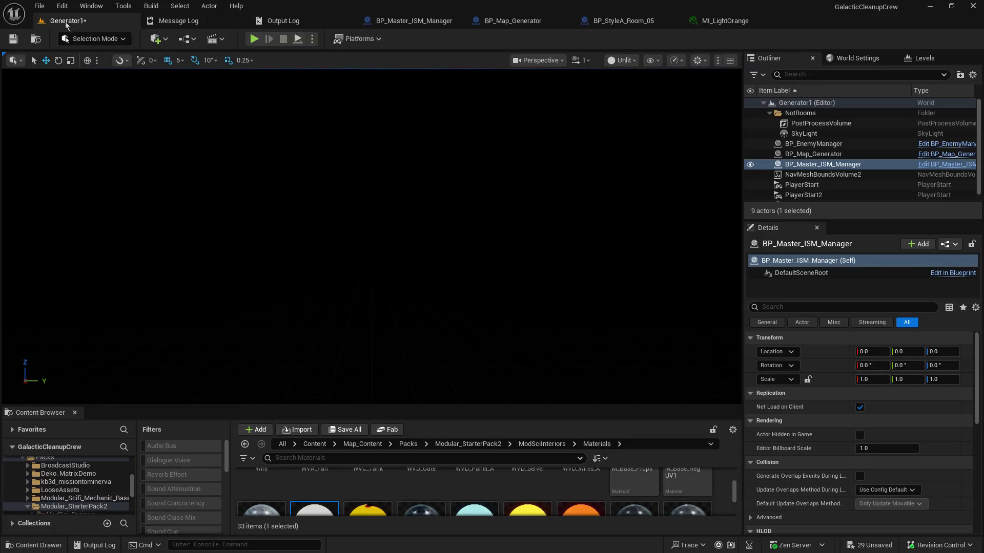
{"action": "left_click", "coordinate": [40, 6]}
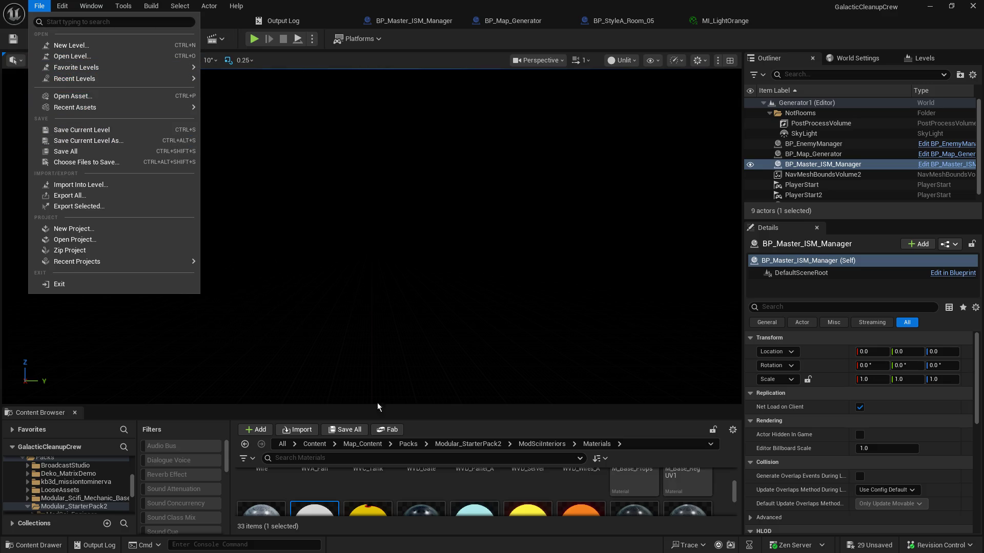
{"action": "left_click_drag", "start_coordinate": [371, 408], "coordinate": [411, 224]}
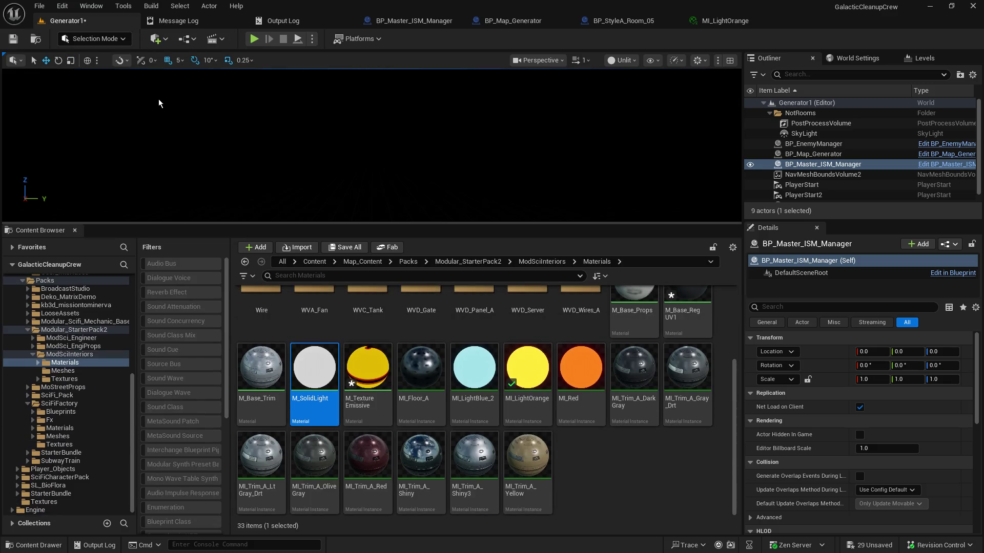
{"action": "right_click", "coordinate": [99, 25]}
{"action": "key", "text": "ctrl+s"}
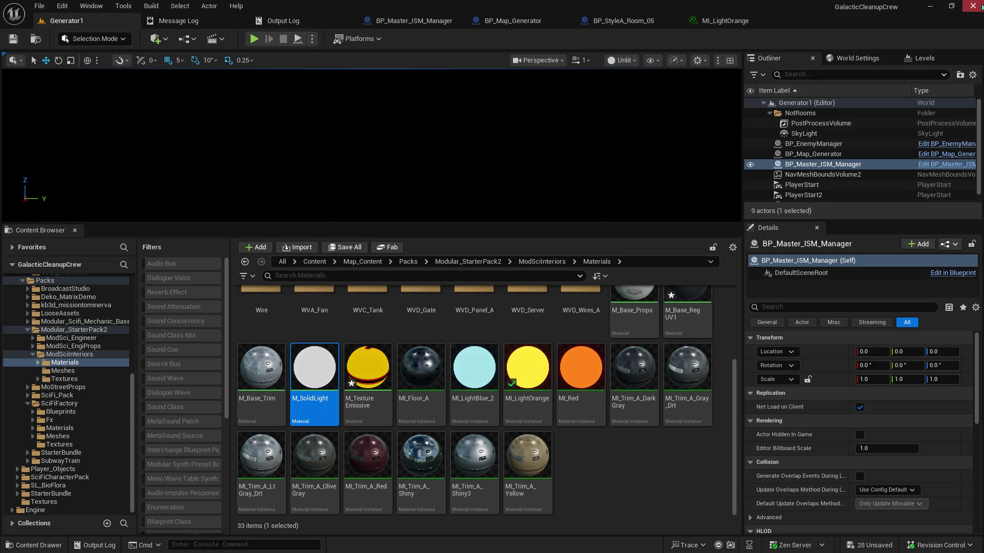
{"action": "left_click", "coordinate": [974, 7]}
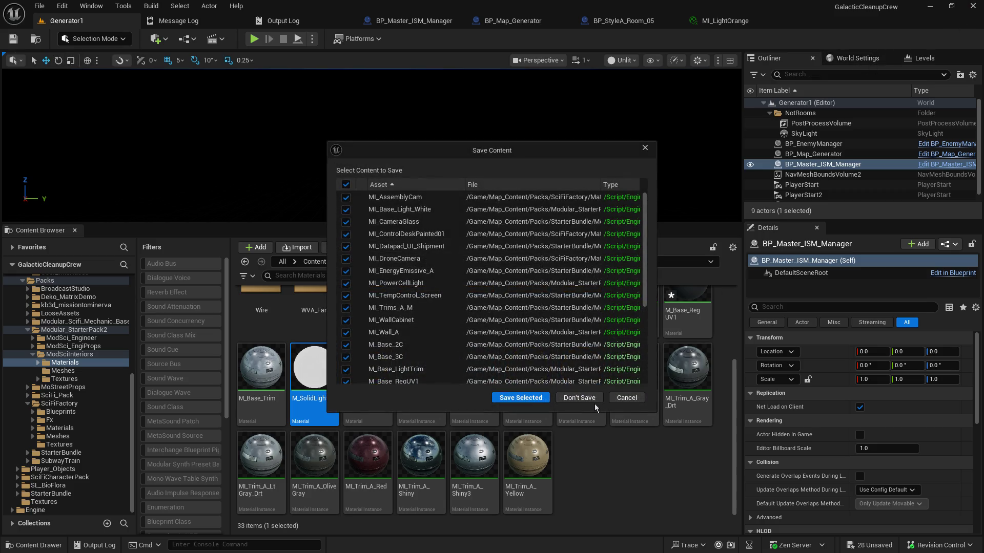
- Choose Don't Save in the Save Content dialog to quit without saving the remaining materials
{"action": "left_click", "coordinate": [595, 403]}
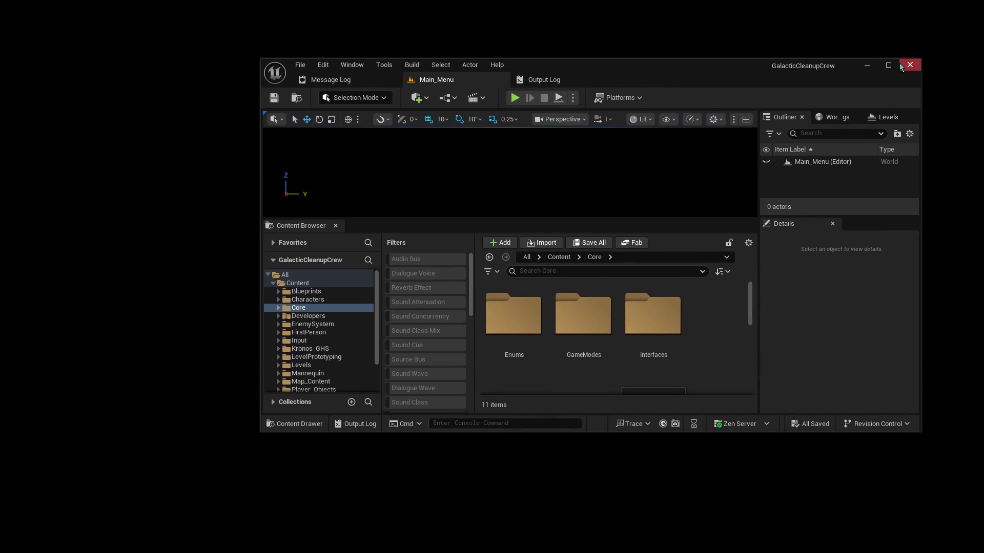
- Maximize the editor window and enlarge the level viewport and asset browser
{"action": "left_click", "coordinate": [888, 65]}
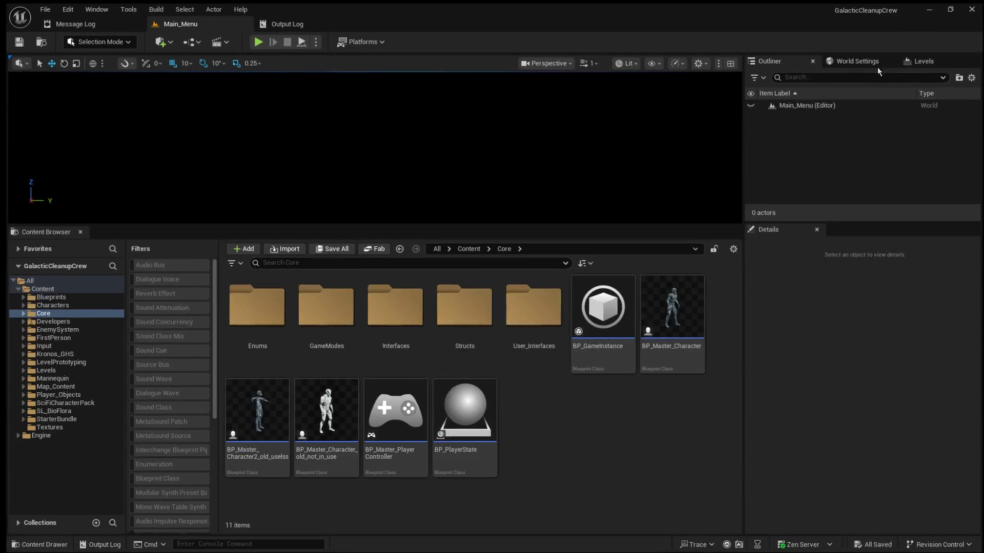
{"action": "left_click_drag", "start_coordinate": [635, 225], "coordinate": [635, 286]}
{"action": "left_click_drag", "start_coordinate": [741, 211], "coordinate": [876, 210]}
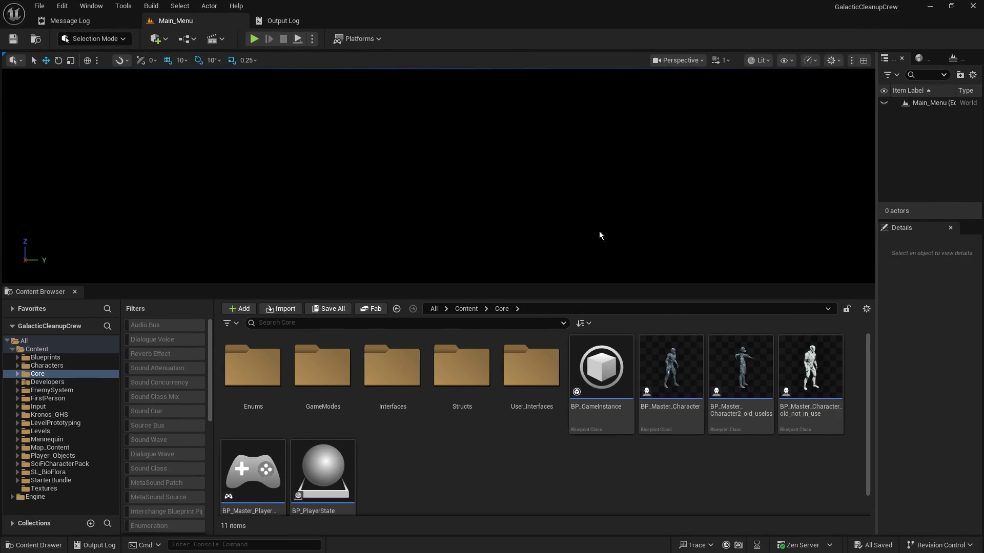
- Browse to Map_Content/1_StyleA and make the asset list taller to show more rooms
{"action": "left_click", "coordinate": [19, 439]}
{"action": "left_click", "coordinate": [18, 439]}
{"action": "left_click", "coordinate": [19, 432]}
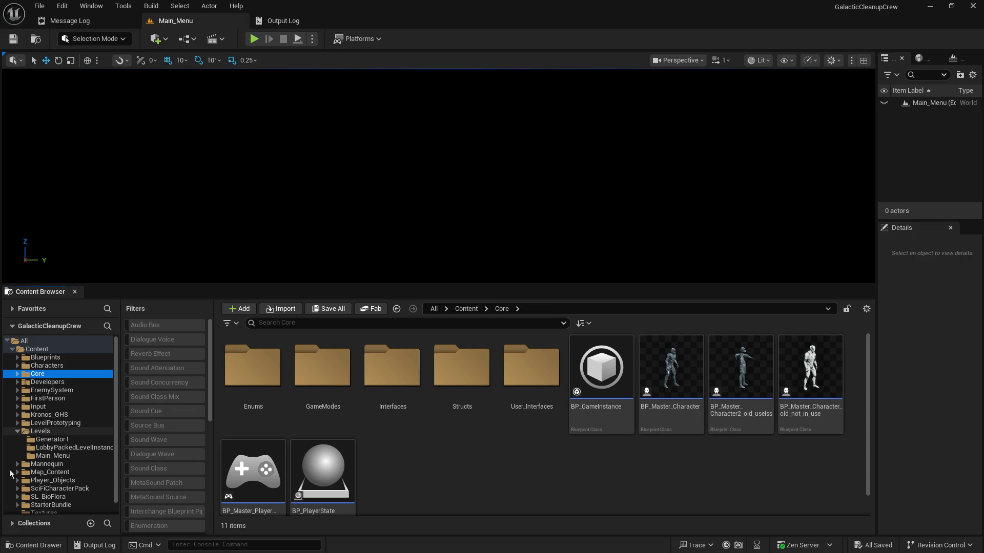
{"action": "left_click", "coordinate": [18, 434]}
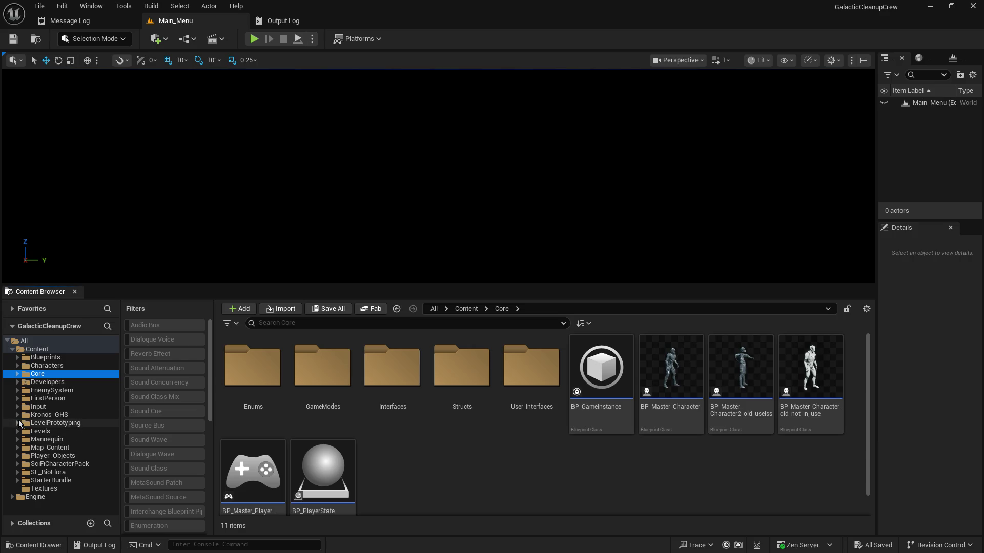
{"action": "left_click", "coordinate": [19, 448]}
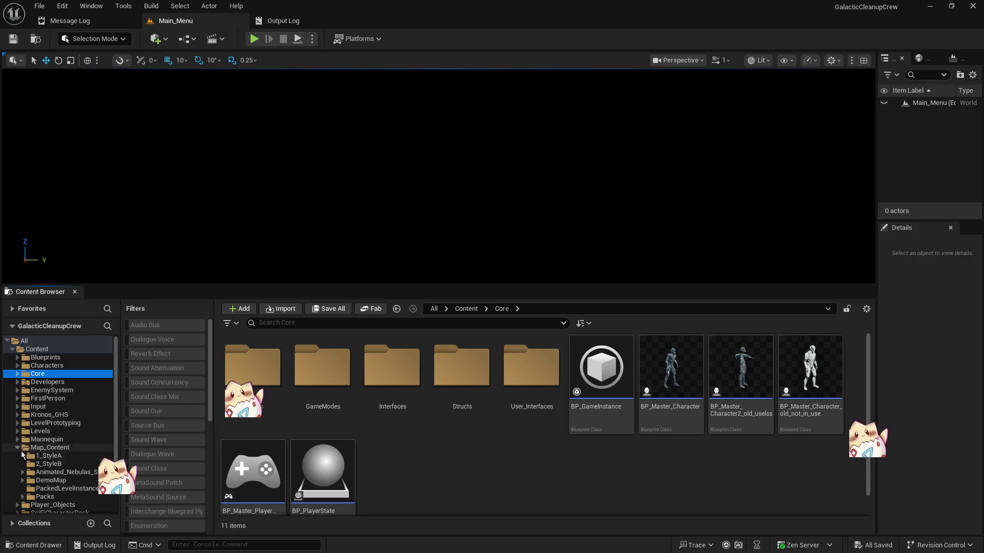
{"action": "left_click", "coordinate": [49, 456]}
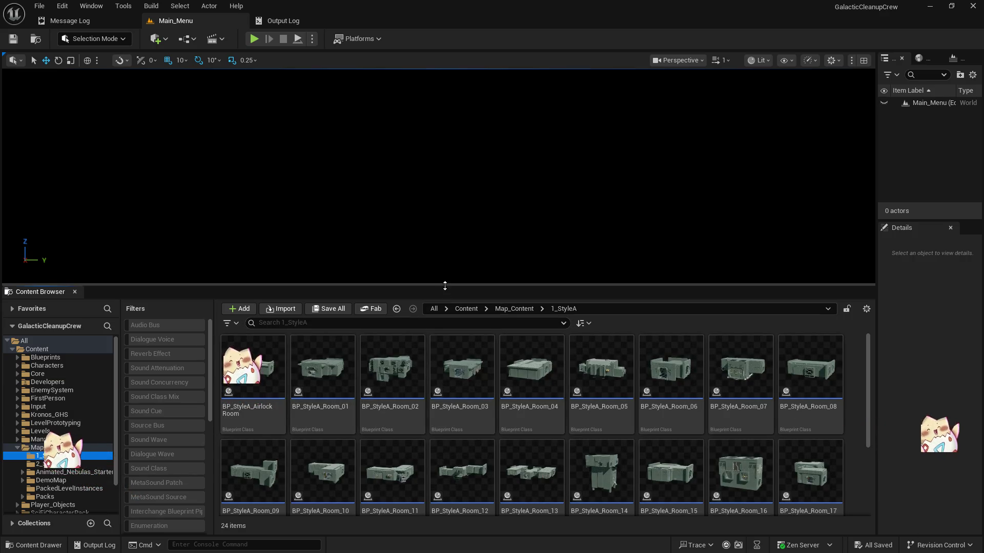
{"action": "left_click_drag", "start_coordinate": [445, 286], "coordinate": [461, 202]}
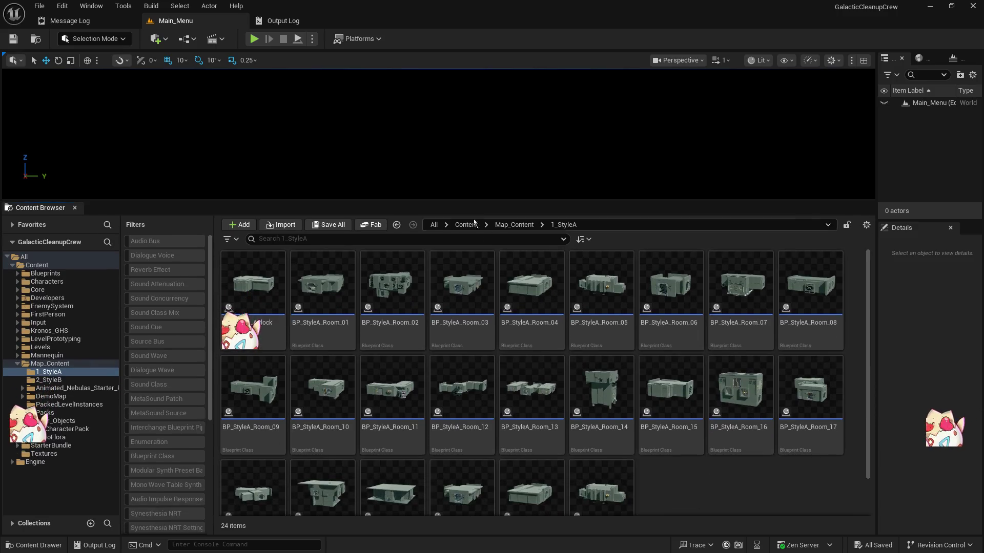
- Open BP_StyleA_Room_16, enlarge its editor window to inspect it, then close it
{"action": "double_click", "coordinate": [710, 382]}
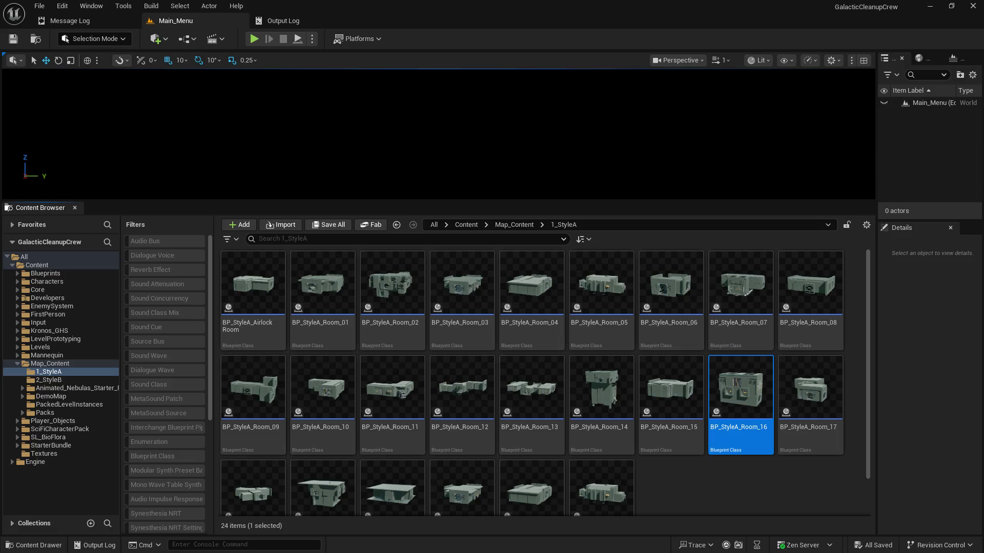
{"action": "mouse_move", "coordinate": [770, 248]}
{"action": "left_mouse_down"}
{"action": "mouse_move", "coordinate": [461, 207]}
{"action": "mouse_move", "coordinate": [472, 203]}
{"action": "left_mouse_up"}
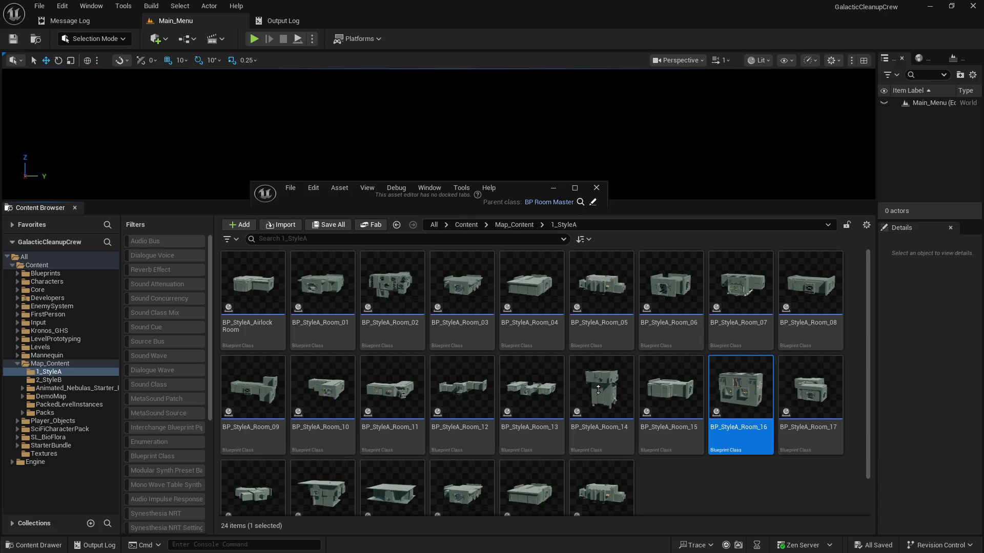
{"action": "left_click_drag", "start_coordinate": [591, 211], "coordinate": [591, 390]}
{"action": "mouse_move", "coordinate": [309, 201]}
{"action": "left_mouse_down"}
{"action": "mouse_move", "coordinate": [343, 192]}
{"action": "mouse_move", "coordinate": [432, 19]}
{"action": "mouse_move", "coordinate": [410, 66]}
{"action": "mouse_move", "coordinate": [394, 41]}
{"action": "mouse_move", "coordinate": [377, 162]}
{"action": "left_mouse_up"}
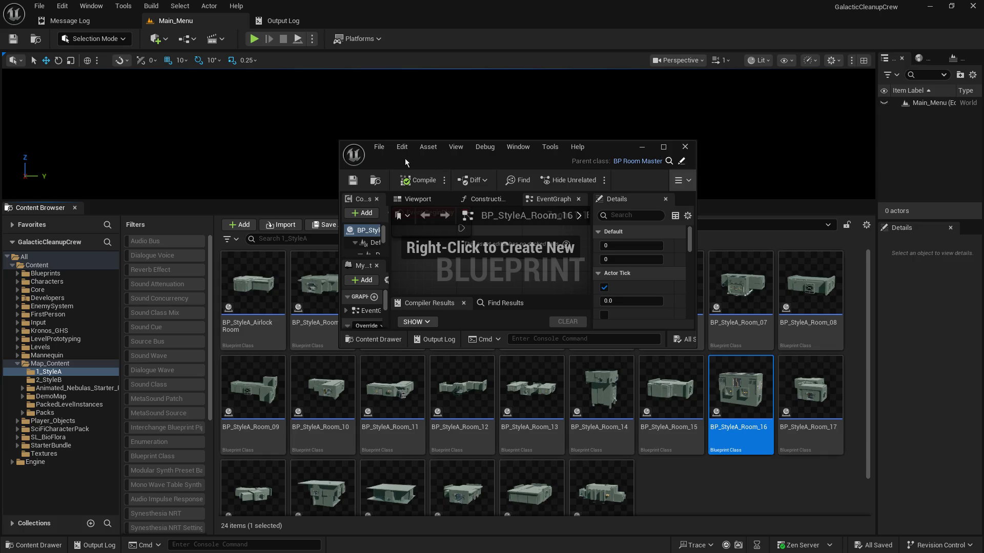
{"action": "left_click", "coordinate": [685, 147]}
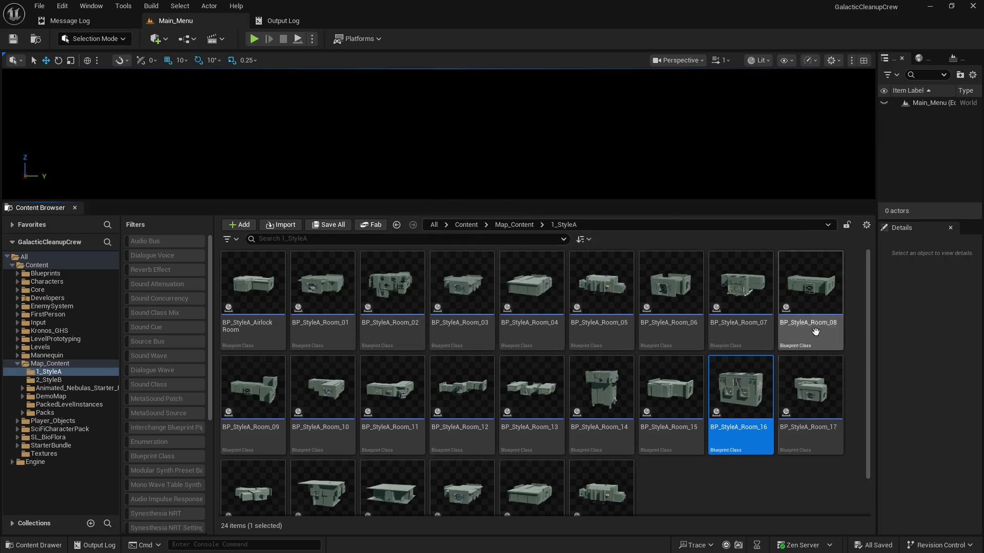
- Open BP_StyleA_Room_17 and enlarge its blueprint editor window
{"action": "mouse_move", "coordinate": [745, 389]}
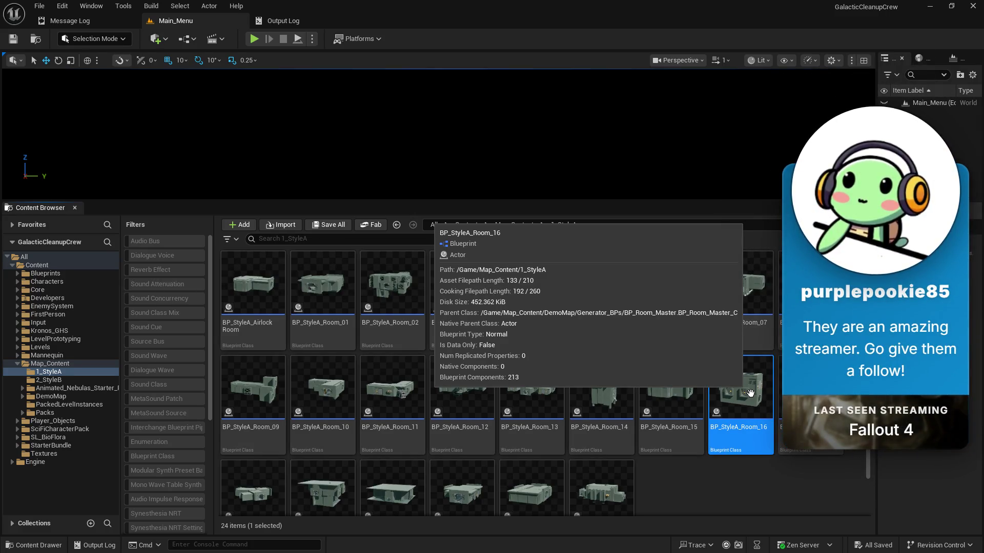
{"action": "left_click", "coordinate": [853, 389]}
{"action": "double_click", "coordinate": [811, 390]}
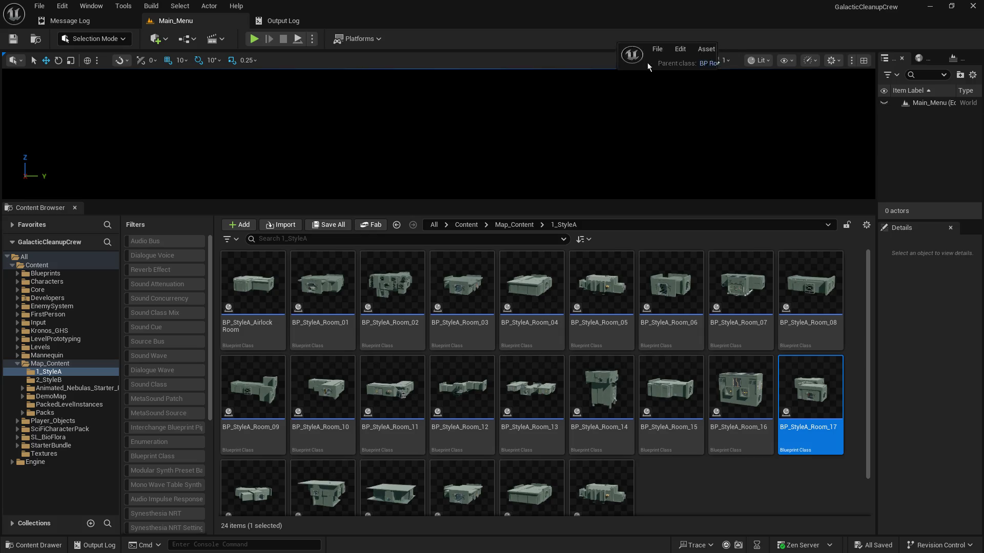
{"action": "mouse_move", "coordinate": [478, 166]}
{"action": "left_mouse_down"}
{"action": "mouse_move", "coordinate": [681, 276]}
{"action": "mouse_move", "coordinate": [873, 425]}
{"action": "left_mouse_up"}
- Dock the room blueprints into the main editor and enlarge Room_16's 3D preview
{"action": "left_click", "coordinate": [512, 160]}
{"action": "left_click", "coordinate": [511, 160]}
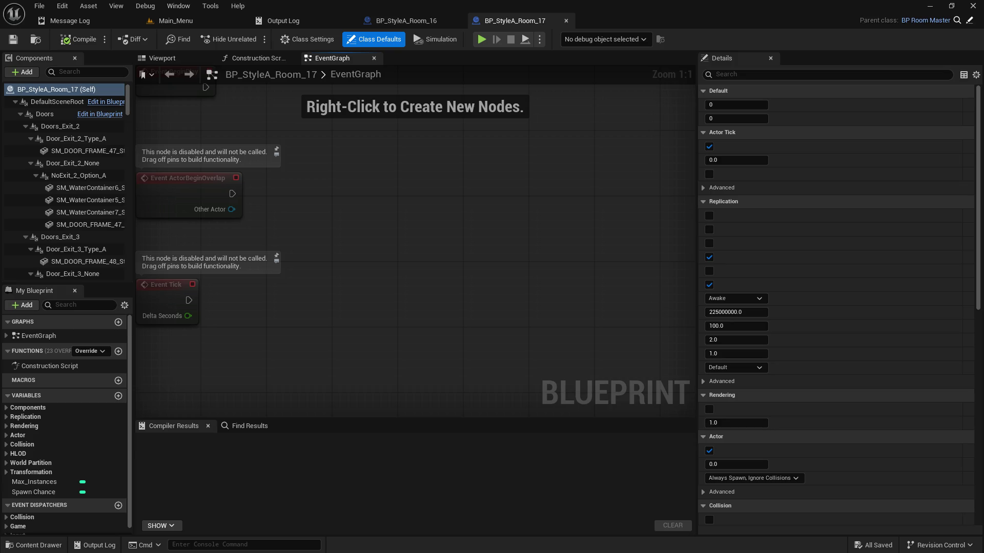
{"action": "left_click", "coordinate": [402, 21]}
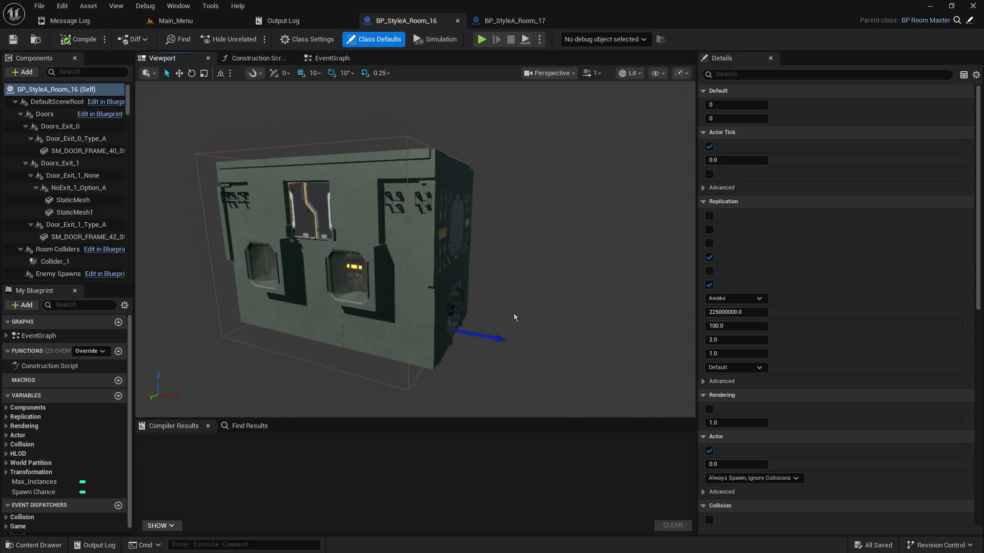
{"action": "left_click_drag", "start_coordinate": [820, 393], "coordinate": [884, 395]}
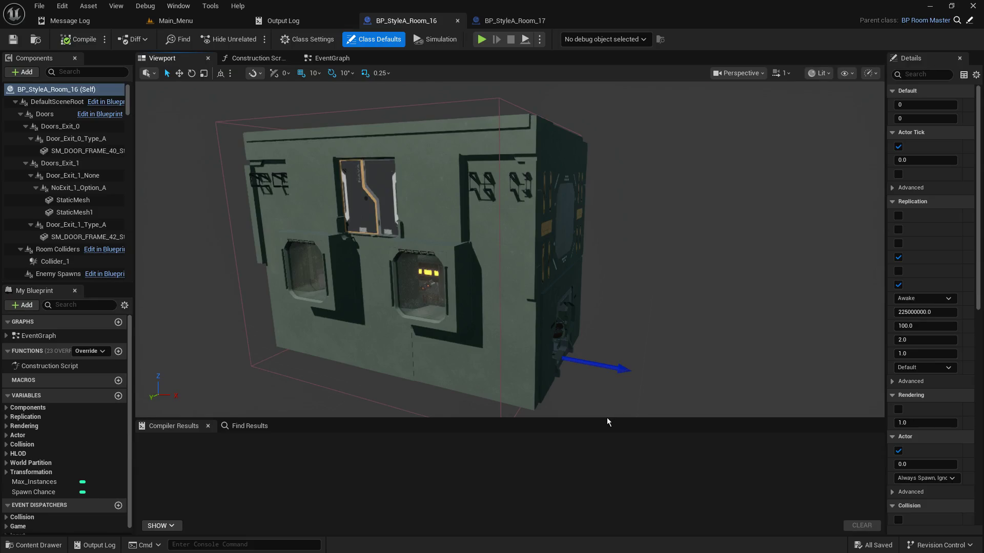
{"action": "left_click_drag", "start_coordinate": [607, 422], "coordinate": [606, 466]}
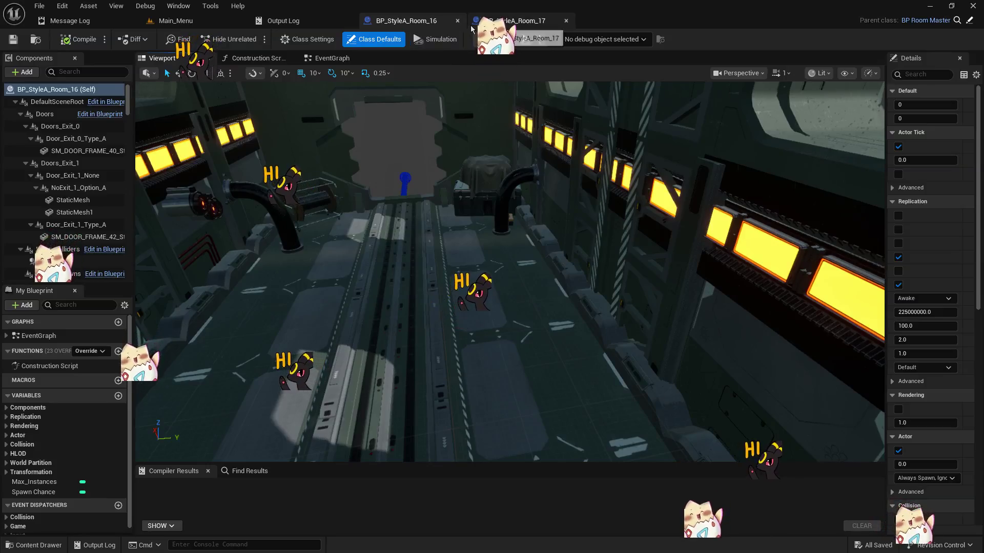
- Examine Room_17's room model in 3D, then bring up the Message Log
{"action": "left_click", "coordinate": [515, 20]}
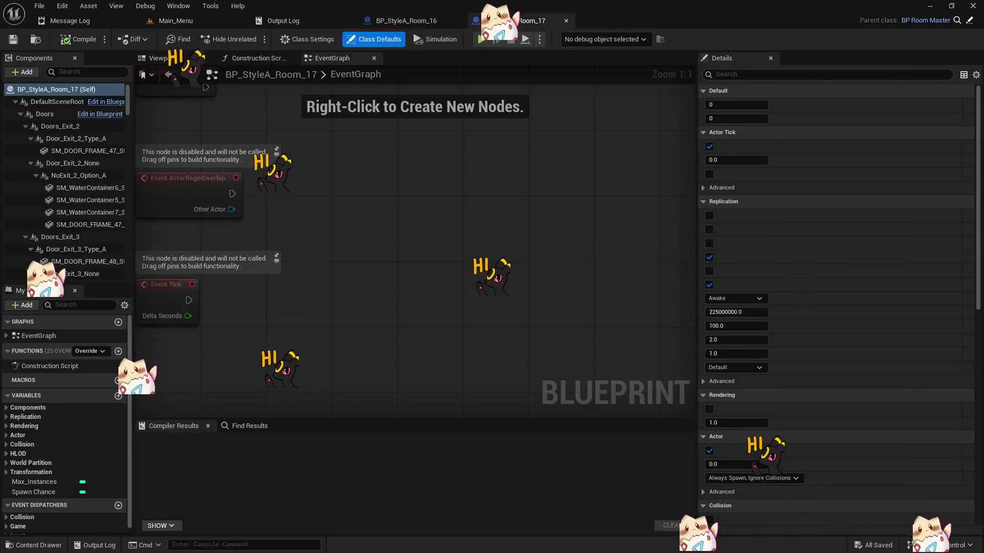
{"action": "left_click", "coordinate": [162, 58]}
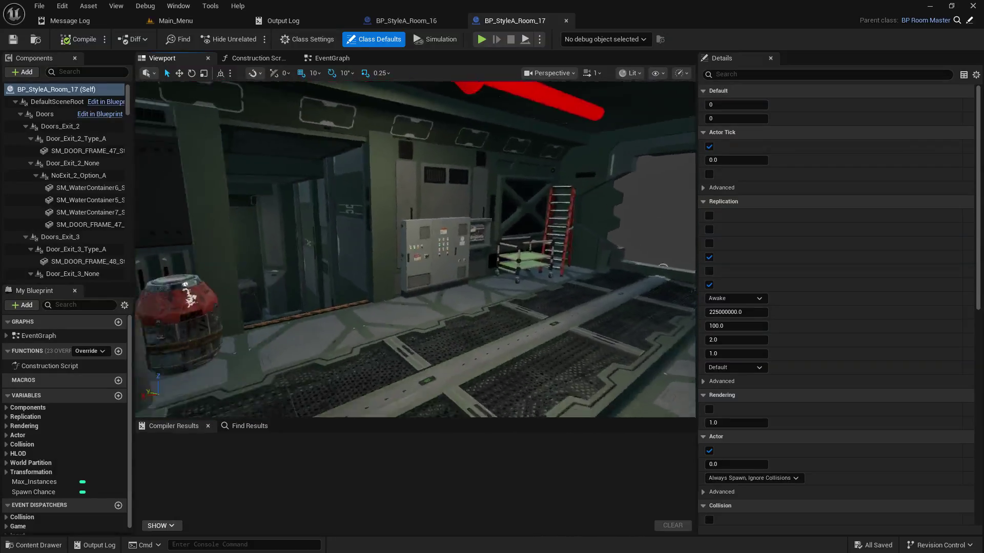
{"action": "left_click", "coordinate": [90, 22]}
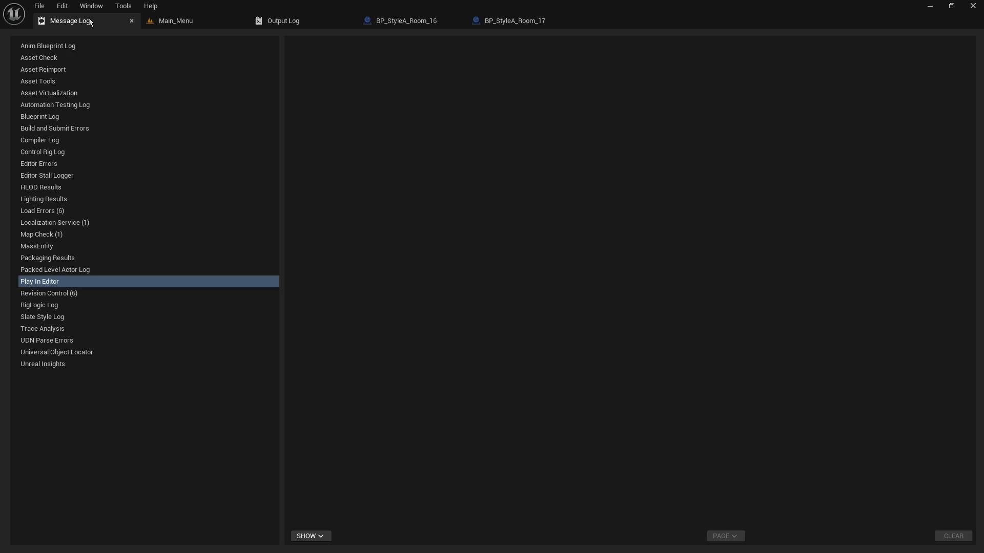
- Open BP_StyleA_Room_18, orbit over its roof in 3D, and return to Main_Menu
{"action": "left_click", "coordinate": [194, 21]}
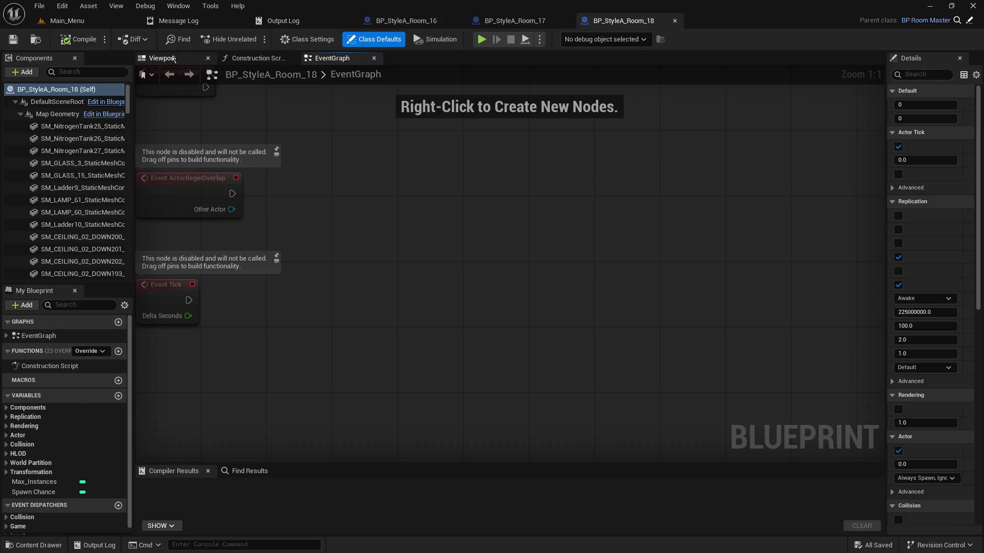
{"action": "left_click", "coordinate": [174, 59]}
{"action": "mouse_move", "coordinate": [470, 453]}
{"action": "left_mouse_down"}
{"action": "mouse_move", "coordinate": [441, 400]}
{"action": "mouse_move", "coordinate": [469, 453]}
{"action": "mouse_move", "coordinate": [456, 410]}
{"action": "mouse_move", "coordinate": [469, 453]}
{"action": "mouse_move", "coordinate": [451, 420]}
{"action": "mouse_move", "coordinate": [469, 453]}
{"action": "mouse_move", "coordinate": [454, 423]}
{"action": "mouse_move", "coordinate": [469, 453]}
{"action": "mouse_move", "coordinate": [461, 440]}
{"action": "mouse_move", "coordinate": [389, 435]}
{"action": "mouse_move", "coordinate": [469, 445]}
{"action": "left_mouse_up"}
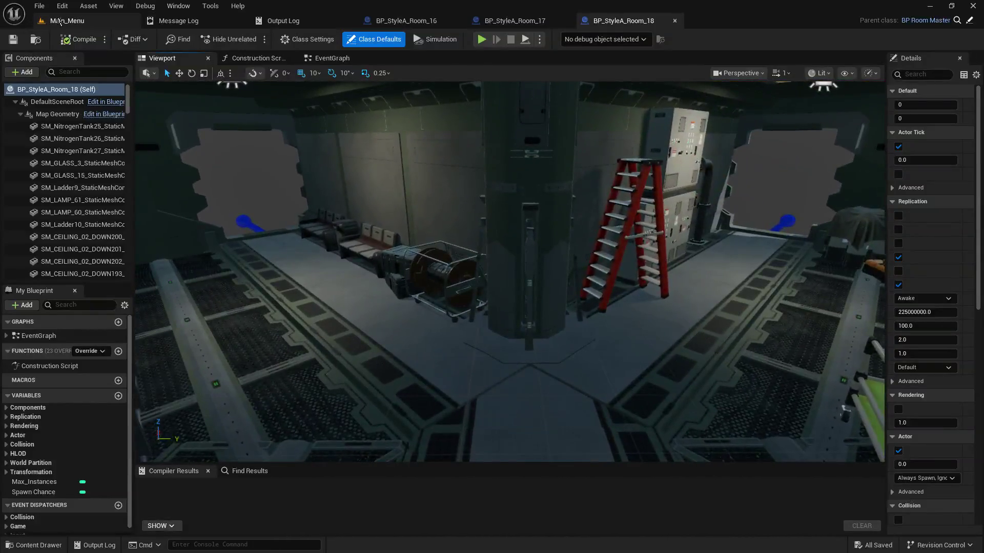
{"action": "left_click", "coordinate": [68, 21]}
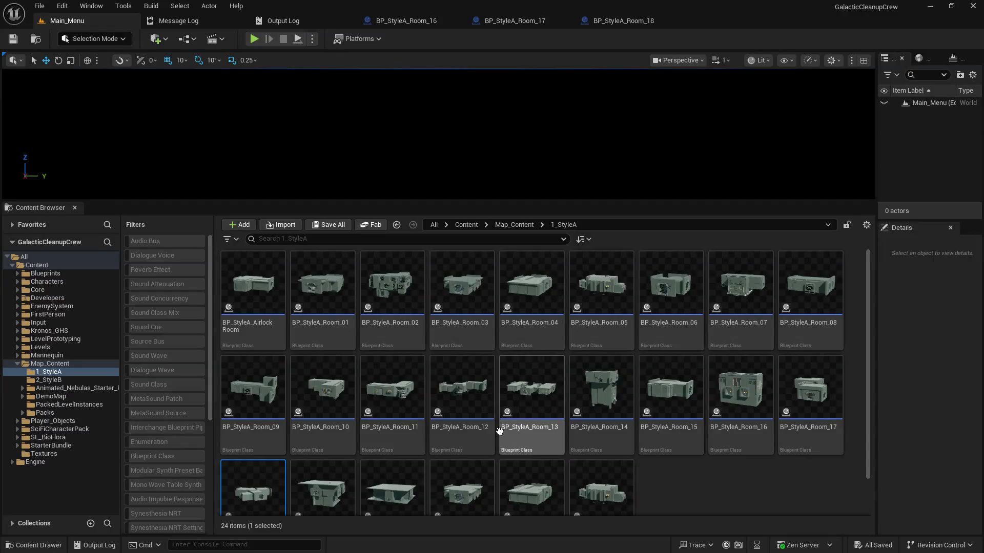
- Scroll down the 1_StyleA list and open BP_StyleA_Room_19
{"action": "scroll", "coordinate": [666, 516], "scroll_direction": "down", "scroll_amount": 1}
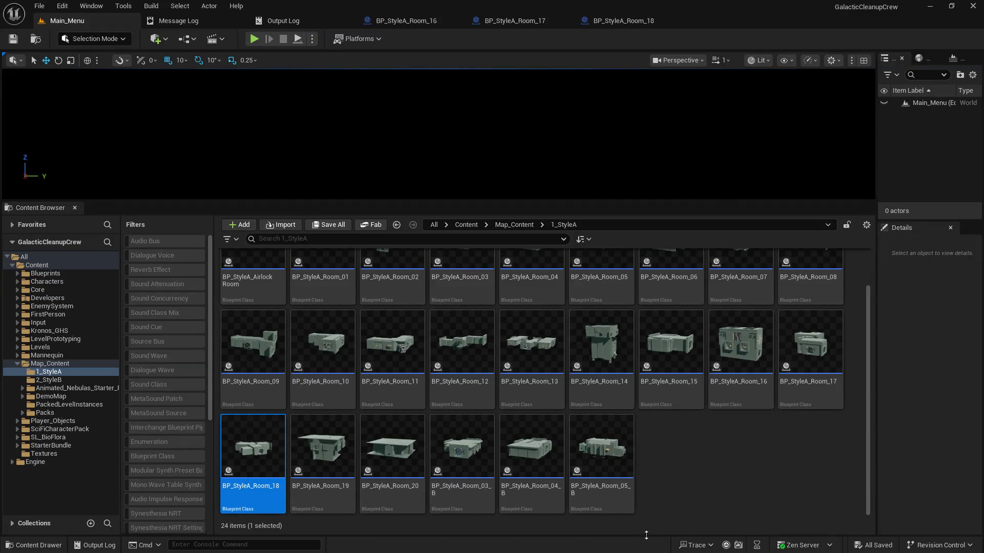
{"action": "left_click", "coordinate": [328, 439]}
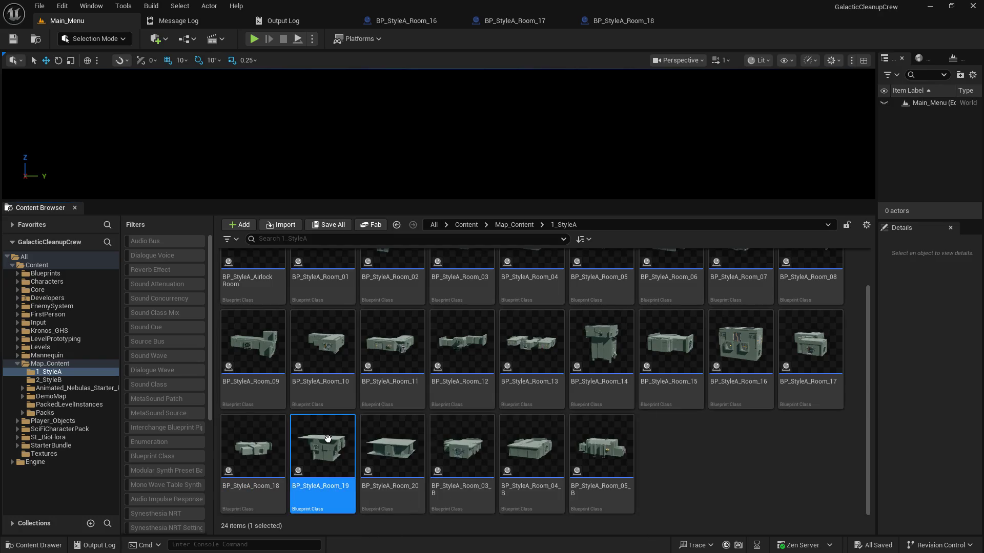
{"action": "double_click", "coordinate": [328, 440]}
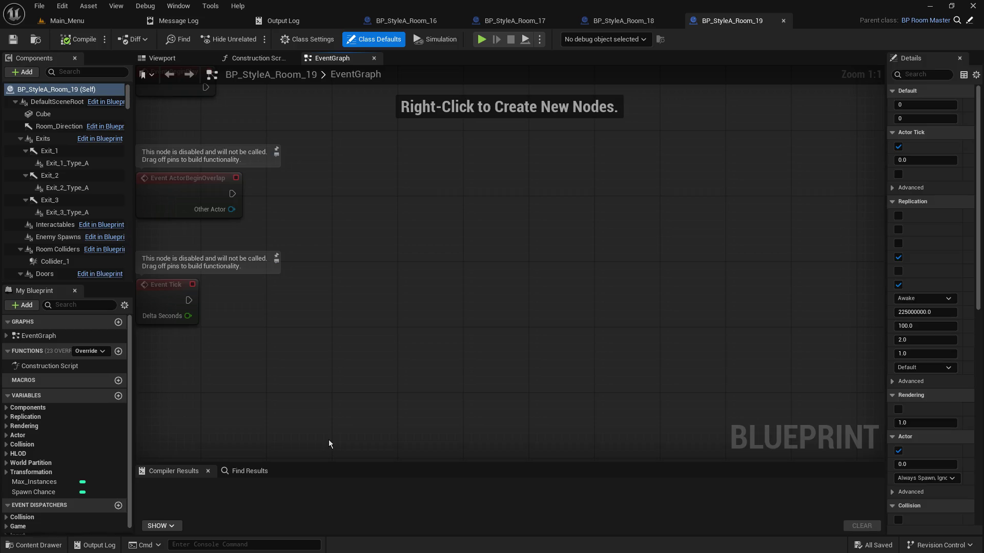
- Fly the camera through Room_19's 3D model, then return to the Main_Menu level
{"action": "left_click", "coordinate": [167, 59]}
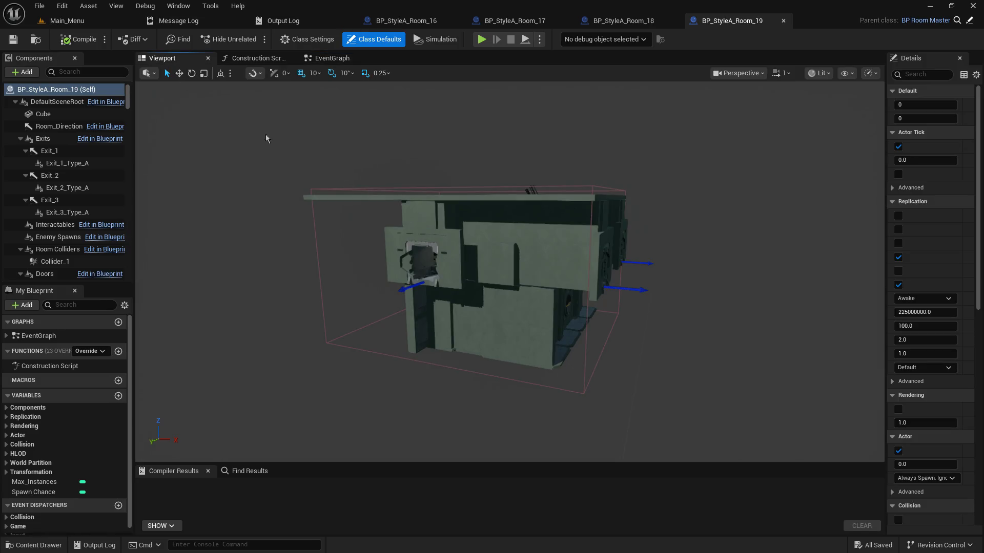
{"action": "scroll", "coordinate": [510, 271], "scroll_direction": "up", "scroll_amount": 10}
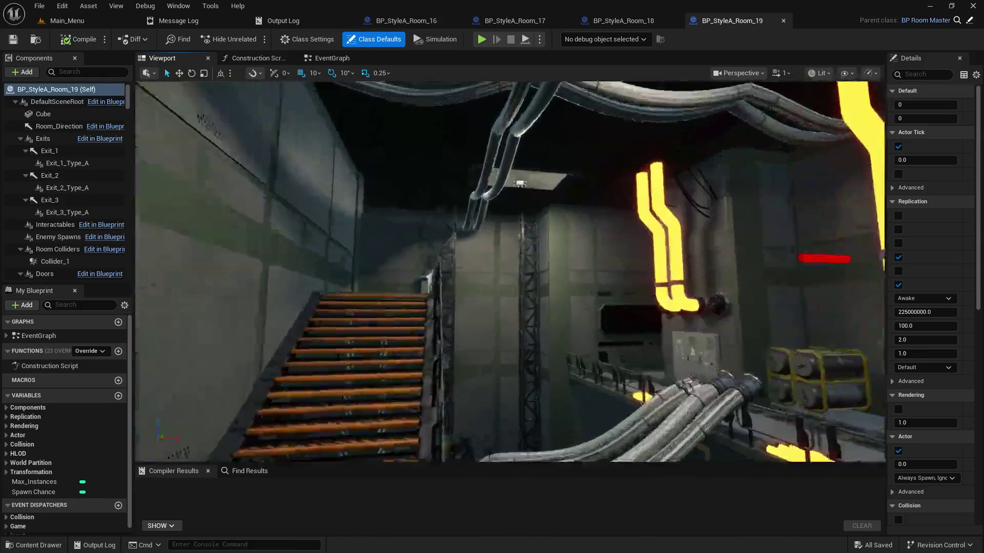
{"action": "mouse_move", "coordinate": [510, 271]}
{"action": "left_mouse_down"}
{"action": "mouse_move", "coordinate": [615, 231]}
{"action": "mouse_move", "coordinate": [619, 241]}
{"action": "mouse_move", "coordinate": [610, 266]}
{"action": "mouse_move", "coordinate": [569, 225]}
{"action": "mouse_move", "coordinate": [548, 246]}
{"action": "mouse_move", "coordinate": [537, 236]}
{"action": "mouse_move", "coordinate": [528, 246]}
{"action": "mouse_move", "coordinate": [517, 236]}
{"action": "mouse_move", "coordinate": [507, 246]}
{"action": "mouse_move", "coordinate": [497, 236]}
{"action": "mouse_move", "coordinate": [467, 245]}
{"action": "left_mouse_up"}
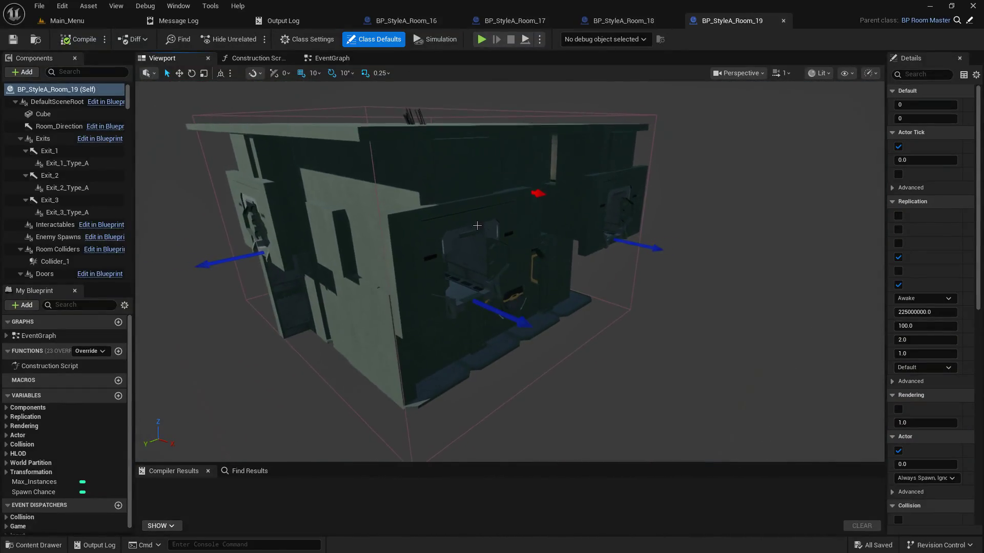
{"action": "left_click", "coordinate": [94, 23]}
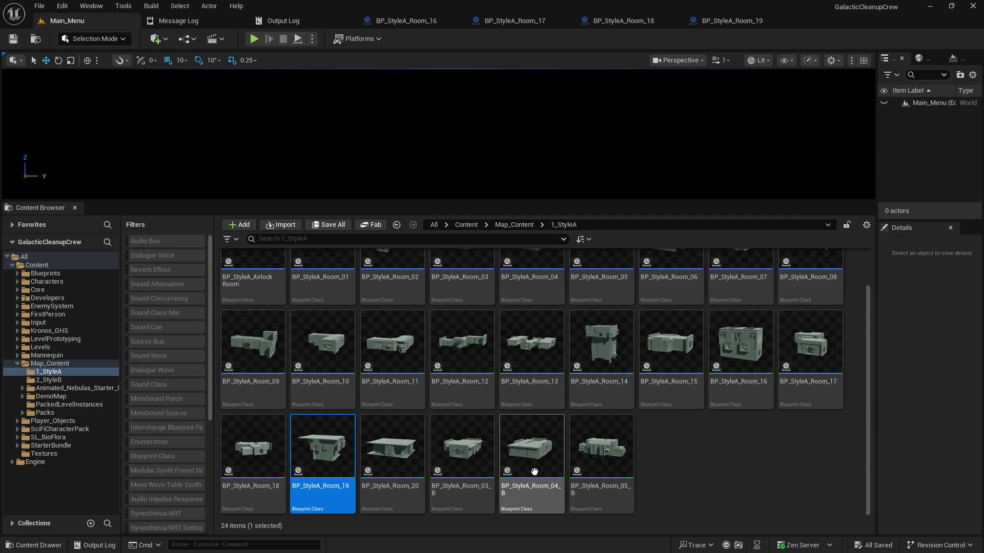
- Open BP_StyleA_Room_20 and display its room model in the 3D Viewport
{"action": "left_click", "coordinate": [411, 451]}
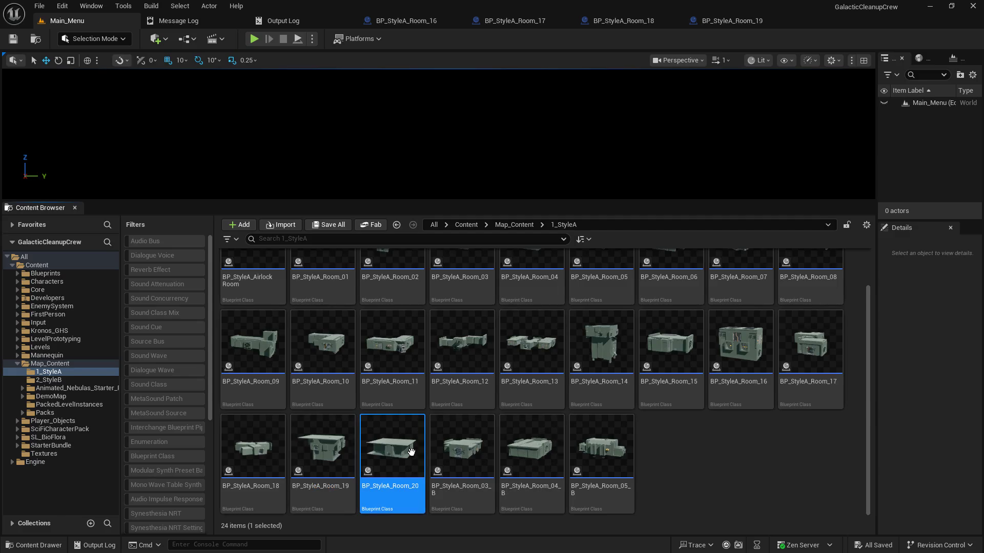
{"action": "double_click", "coordinate": [411, 451]}
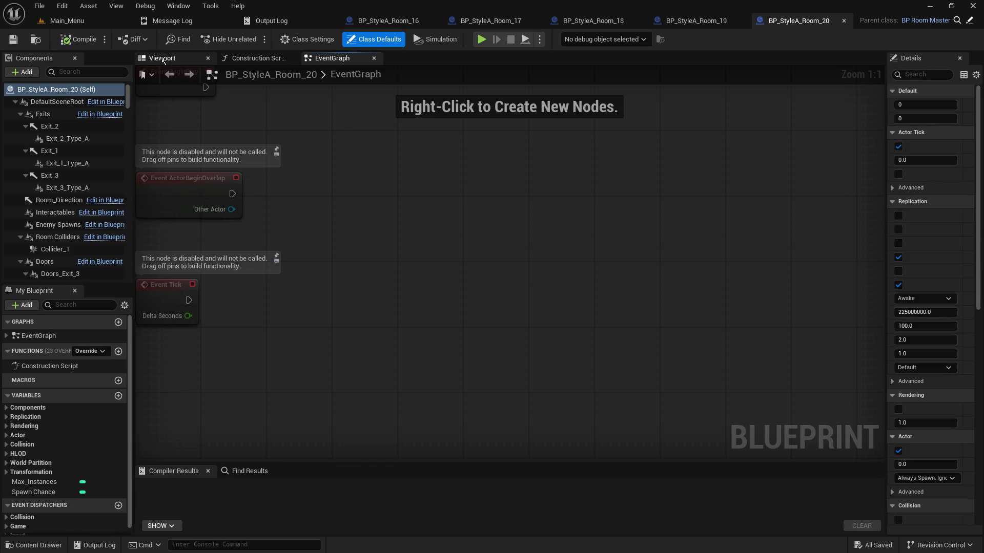
{"action": "left_click", "coordinate": [163, 59]}
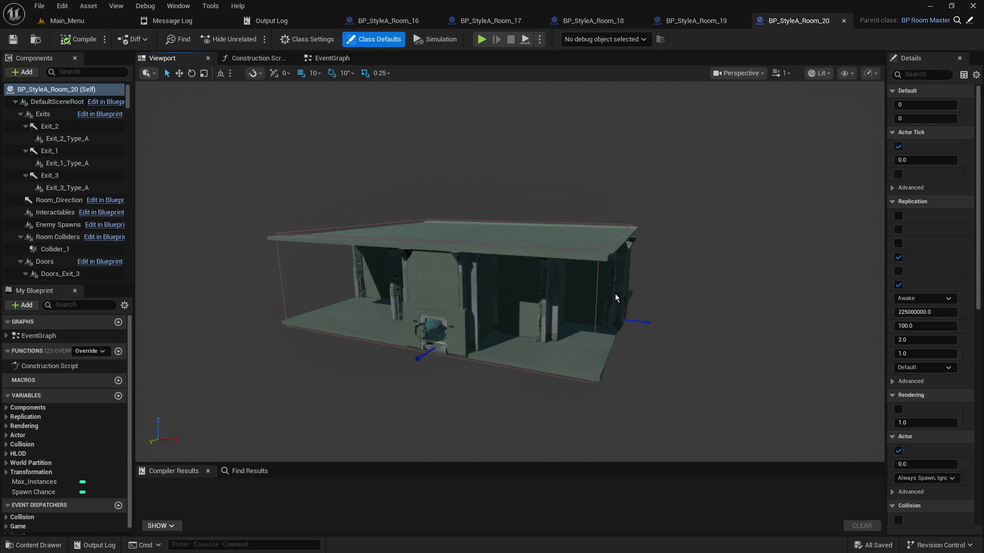
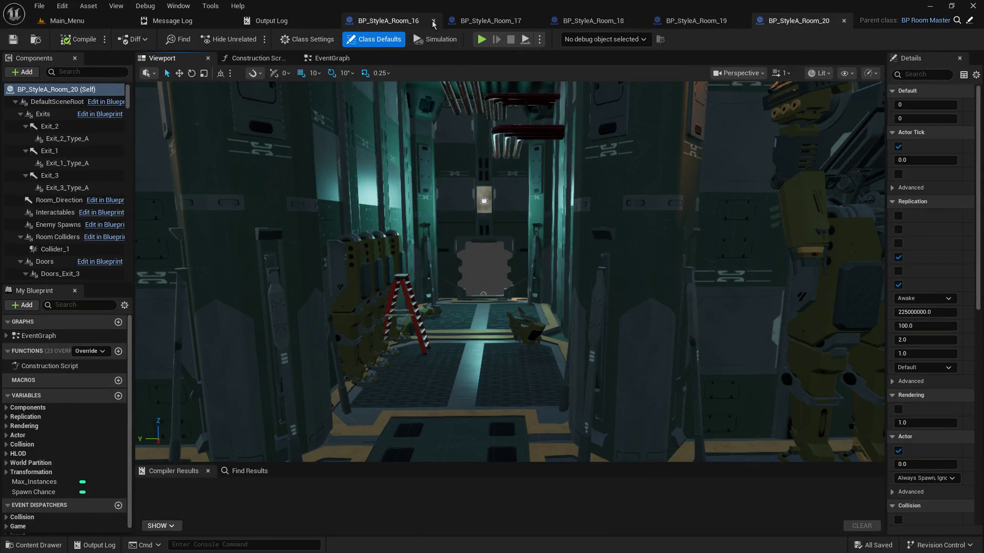
- Close the BP_StyleA_Room_16, 18, 19 and 20 blueprint tabs, leaving the Output Log
{"action": "left_click", "coordinate": [433, 23]}
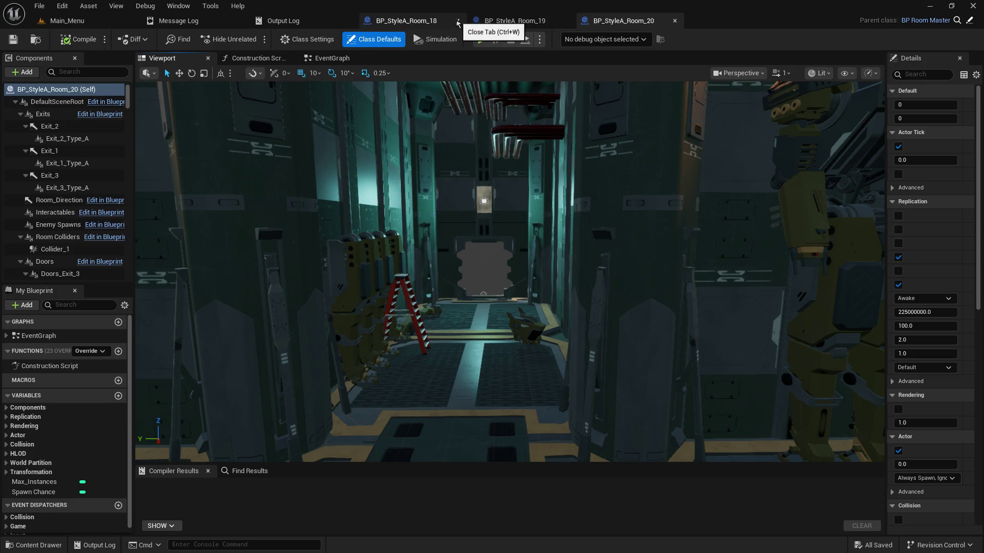
{"action": "left_click", "coordinate": [456, 23]}
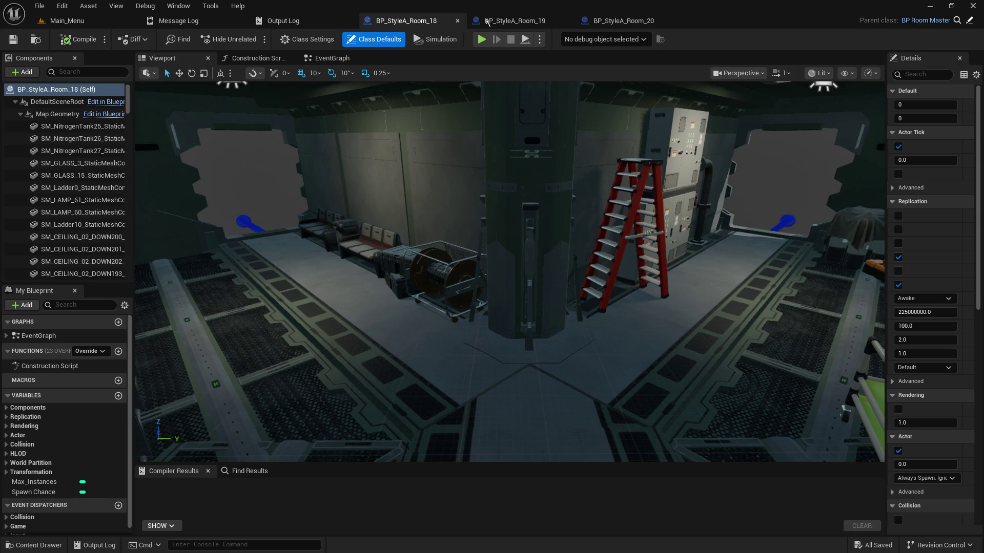
{"action": "key", "text": "ctrl+w"}
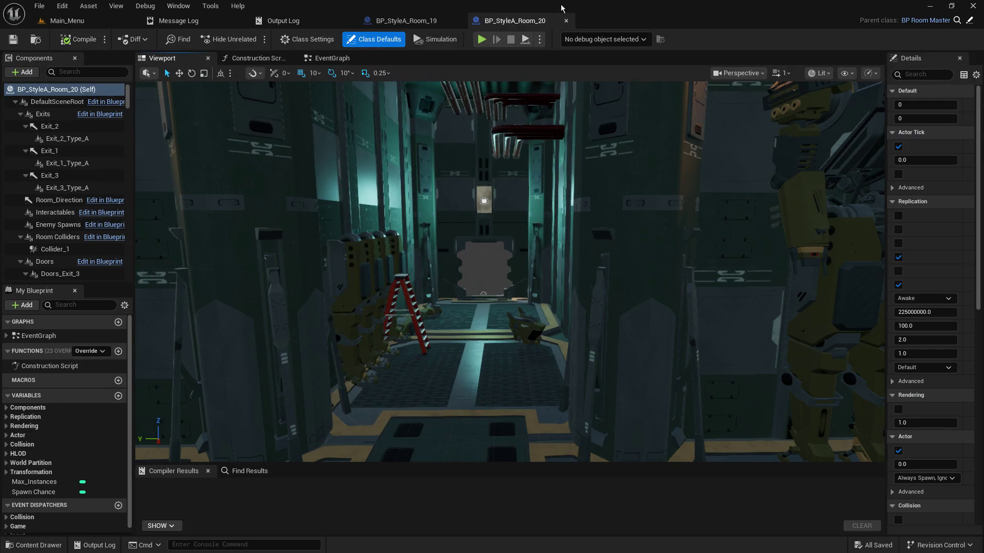
{"action": "left_click", "coordinate": [457, 21]}
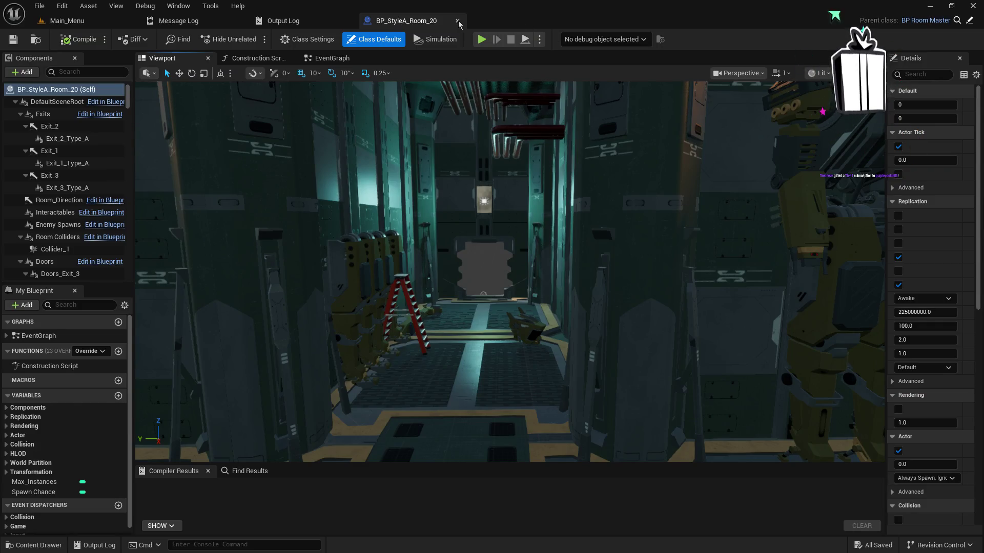
{"action": "left_click", "coordinate": [458, 20]}
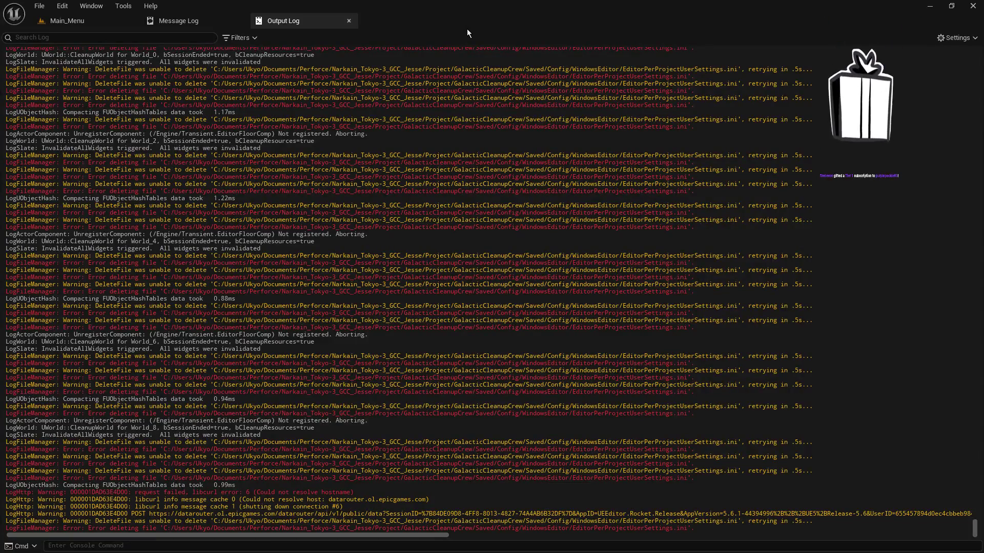
- In Main_Menu, enlarge the viewport and Content Browser, then open BP_StyleB_AirlockRoom from 2_StyleB
{"action": "left_click", "coordinate": [66, 20]}
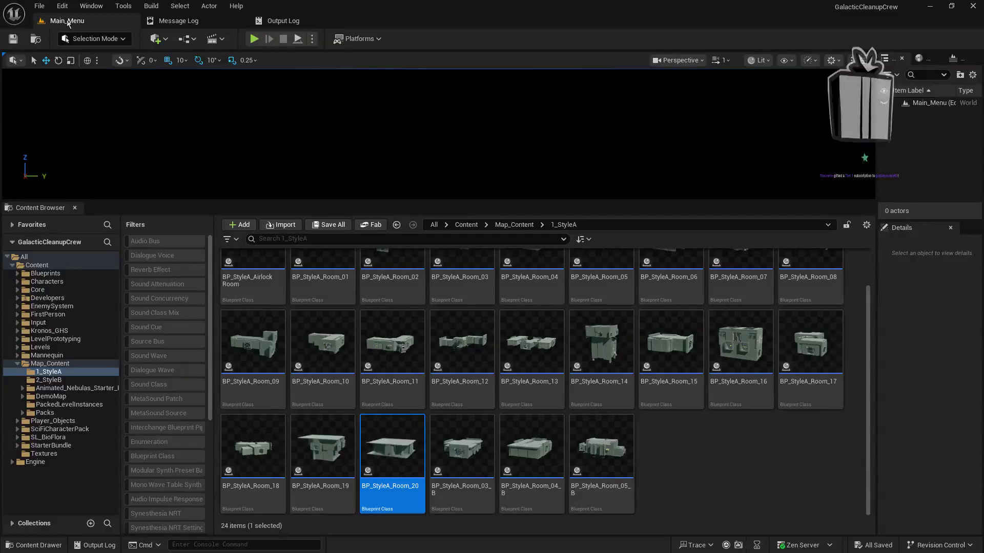
{"action": "left_click_drag", "start_coordinate": [466, 202], "coordinate": [567, 343]}
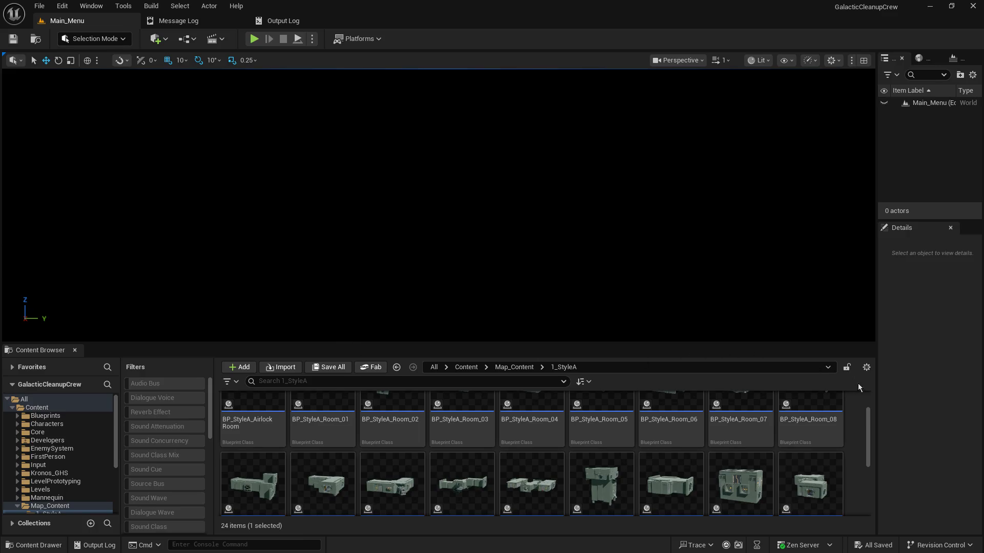
{"action": "scroll", "coordinate": [103, 436], "scroll_direction": "down", "scroll_amount": 2}
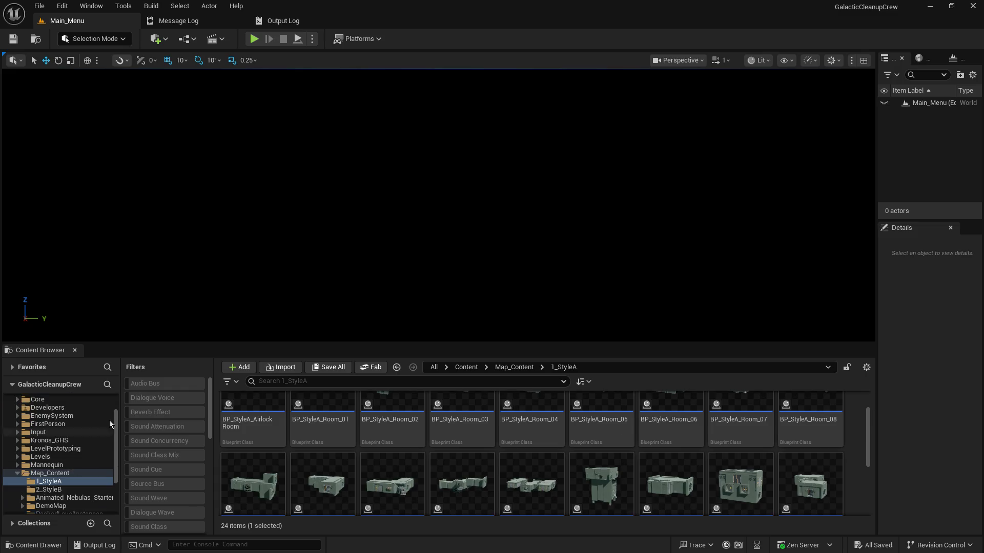
{"action": "left_click_drag", "start_coordinate": [148, 343], "coordinate": [147, 317]}
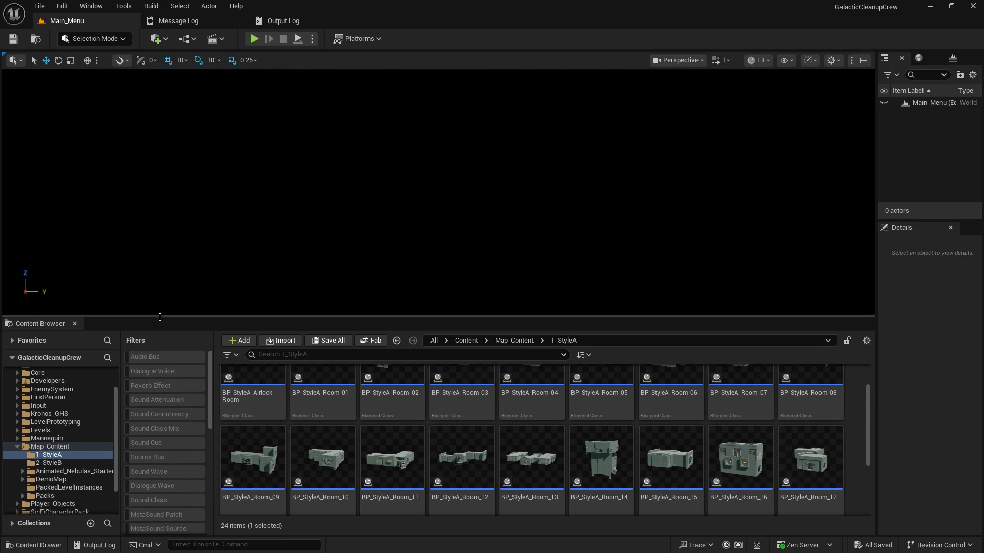
{"action": "left_click", "coordinate": [50, 471]}
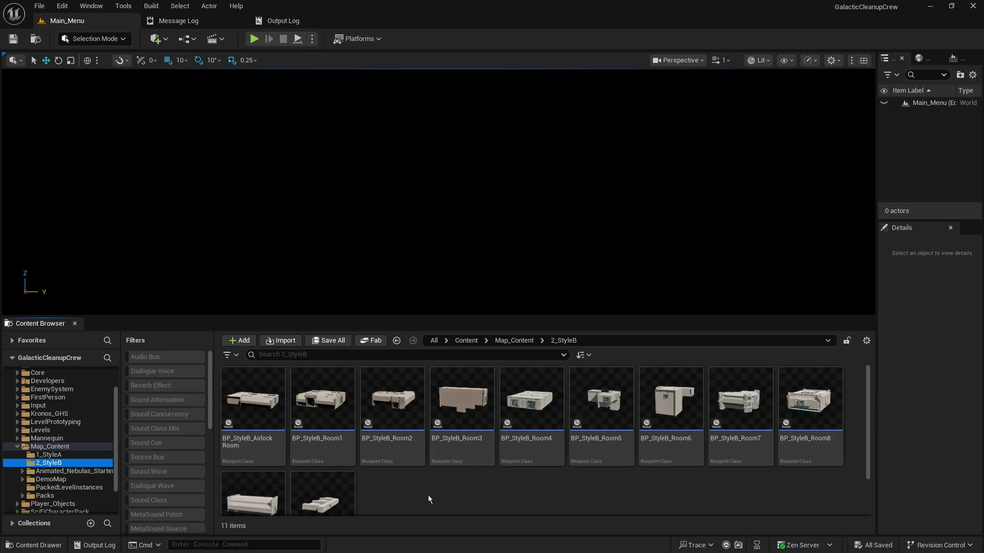
{"action": "double_click", "coordinate": [255, 400]}
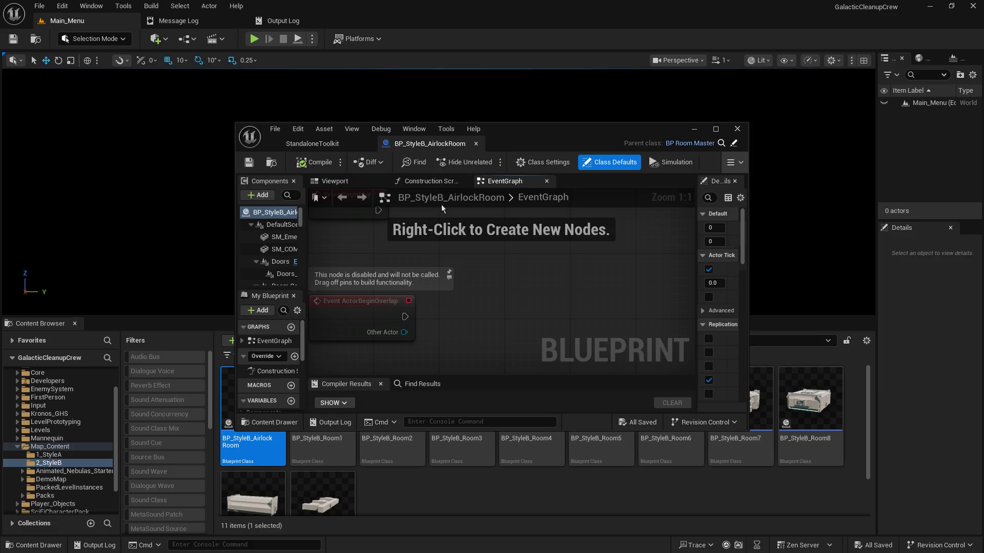
- Dock the AirlockRoom blueprint into the main editor, close the empty window, and show its Viewport
{"action": "mouse_move", "coordinate": [418, 144]}
{"action": "left_mouse_down"}
{"action": "mouse_move", "coordinate": [446, 97]}
{"action": "mouse_move", "coordinate": [425, 23]}
{"action": "left_mouse_up"}
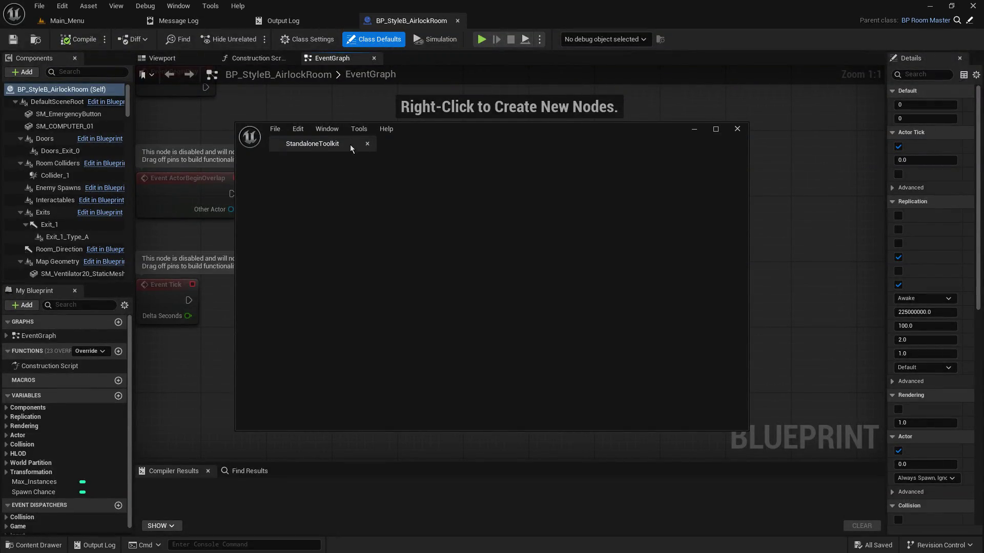
{"action": "left_click", "coordinate": [368, 145]}
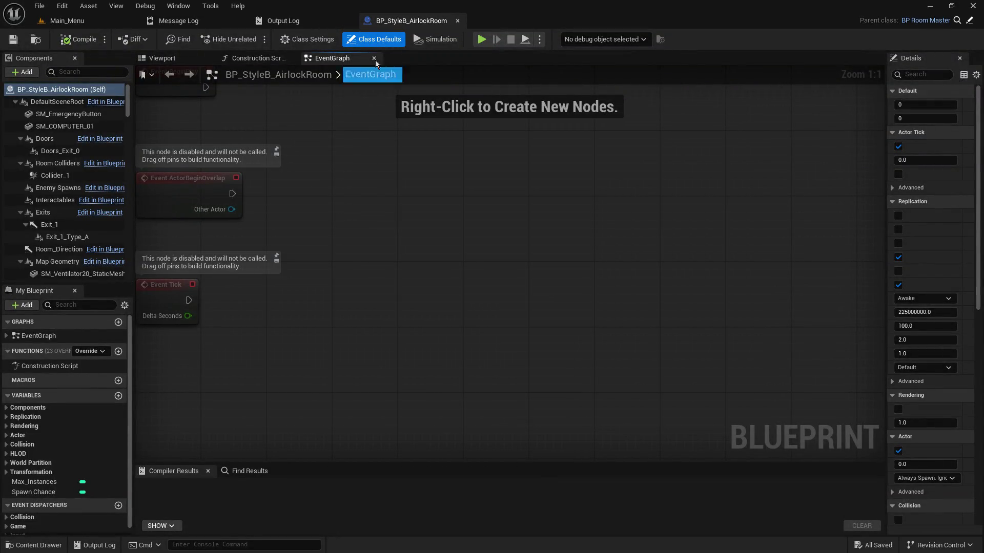
{"action": "left_click", "coordinate": [199, 61]}
- Fly the camera around the airlock interior, ceiling lights and door, then return to Main_Menu
{"action": "mouse_move", "coordinate": [419, 272]}
{"action": "left_mouse_down"}
{"action": "mouse_move", "coordinate": [461, 184]}
{"action": "mouse_move", "coordinate": [403, 190]}
{"action": "mouse_move", "coordinate": [413, 189]}
{"action": "left_mouse_up"}
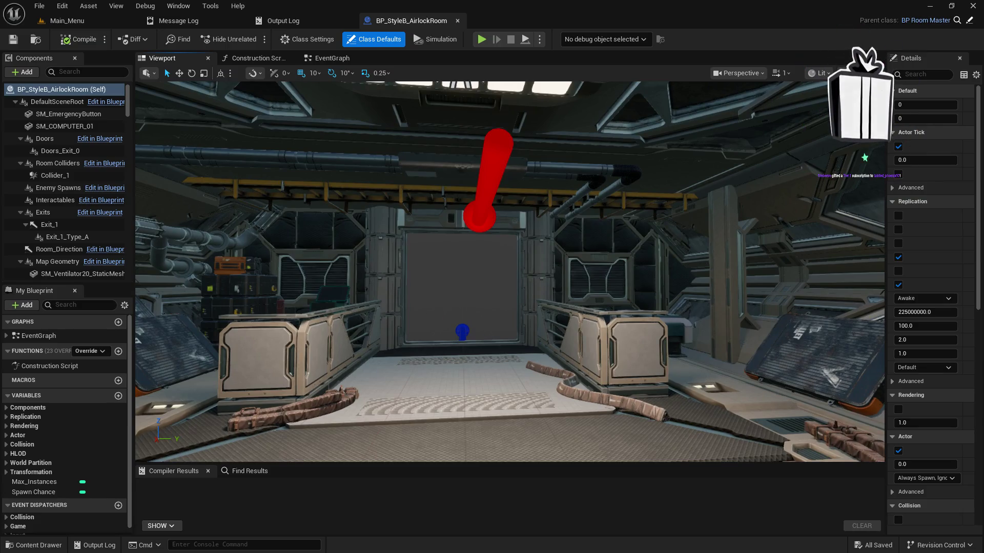
{"action": "scroll", "coordinate": [510, 271], "scroll_direction": "up", "scroll_amount": 3}
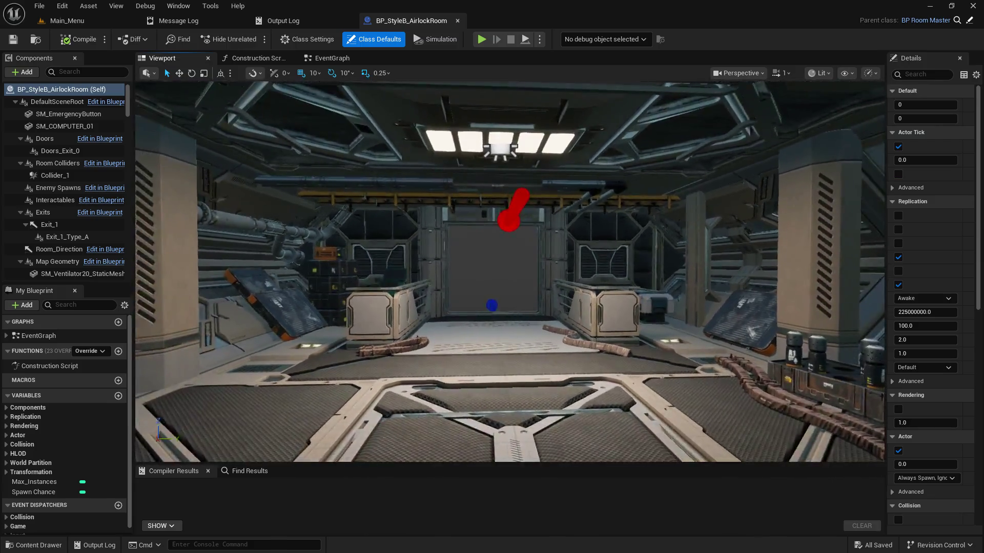
{"action": "scroll", "coordinate": [510, 271], "scroll_direction": "up", "scroll_amount": 10}
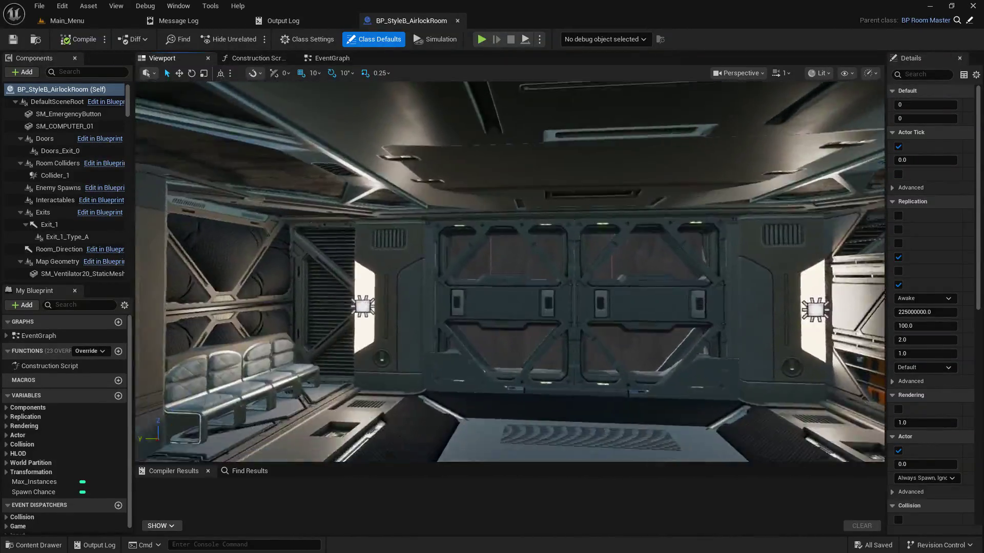
{"action": "mouse_move", "coordinate": [510, 272]}
{"action": "left_mouse_down"}
{"action": "mouse_move", "coordinate": [482, 297]}
{"action": "mouse_move", "coordinate": [472, 292]}
{"action": "mouse_move", "coordinate": [477, 318]}
{"action": "mouse_move", "coordinate": [492, 307]}
{"action": "mouse_move", "coordinate": [507, 333]}
{"action": "mouse_move", "coordinate": [510, 312]}
{"action": "left_mouse_up"}
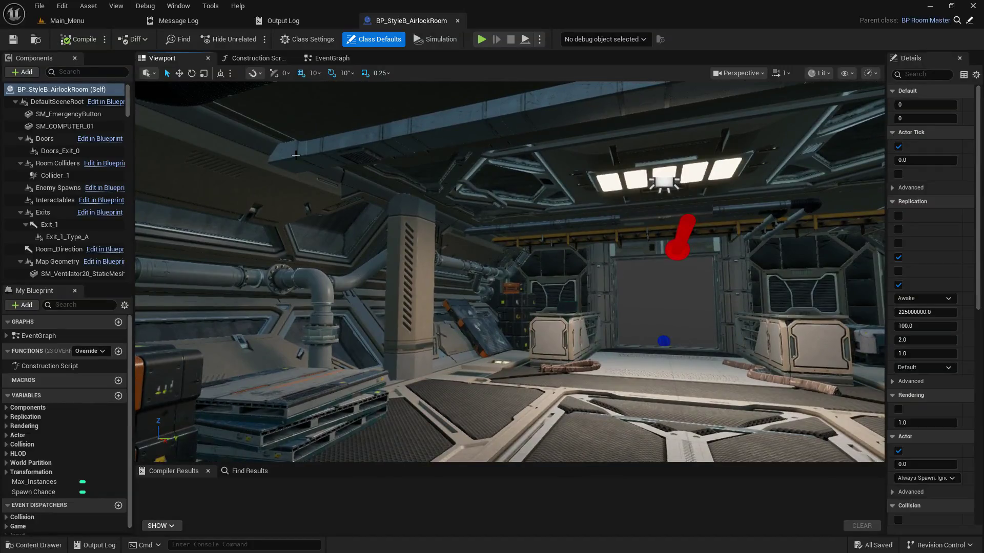
{"action": "mouse_move", "coordinate": [342, 115]}
{"action": "left_mouse_down"}
{"action": "mouse_move", "coordinate": [328, 93]}
{"action": "mouse_move", "coordinate": [297, 82]}
{"action": "mouse_move", "coordinate": [241, 92]}
{"action": "mouse_move", "coordinate": [345, 103]}
{"action": "left_mouse_up"}
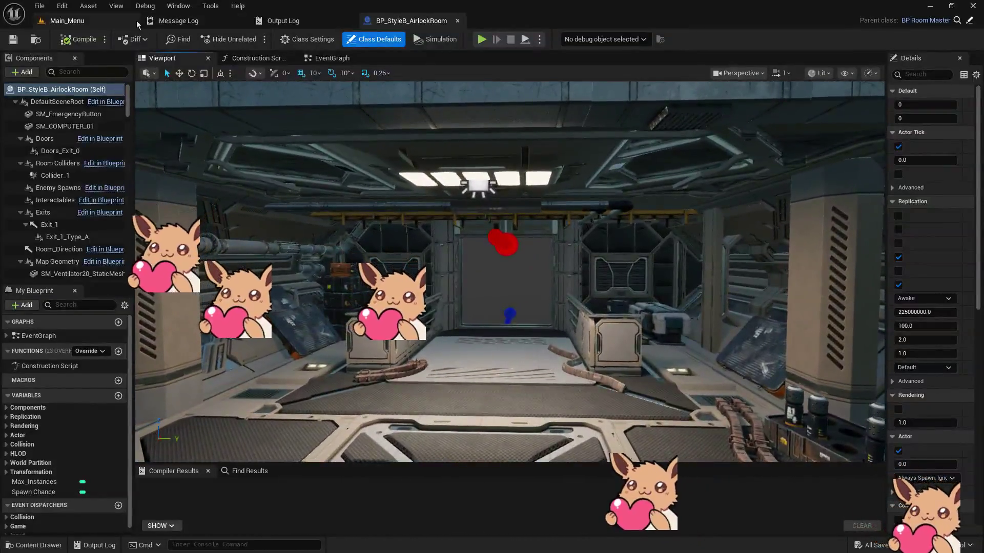
{"action": "left_click", "coordinate": [66, 20]}
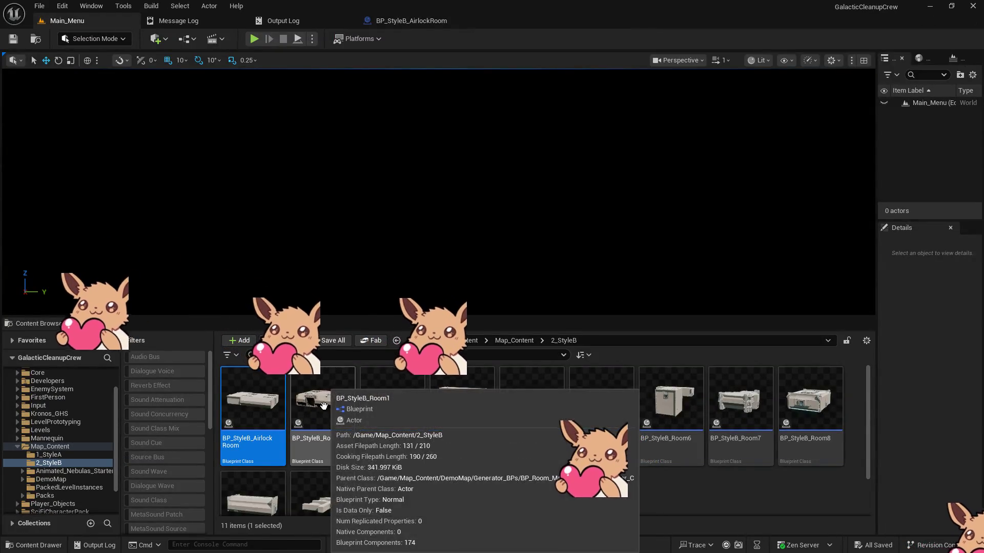
- Open BP_StyleB_Room1 and tour its interior in the Viewport, then open BP_StyleB_Room2
{"action": "left_click", "coordinate": [324, 406]}
{"action": "double_click", "coordinate": [324, 406]}
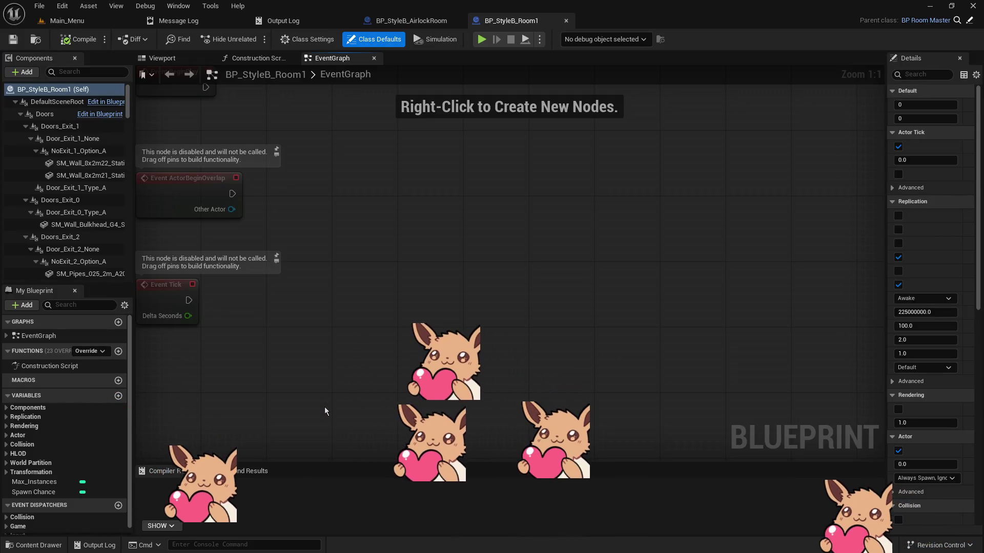
{"action": "left_click", "coordinate": [185, 61]}
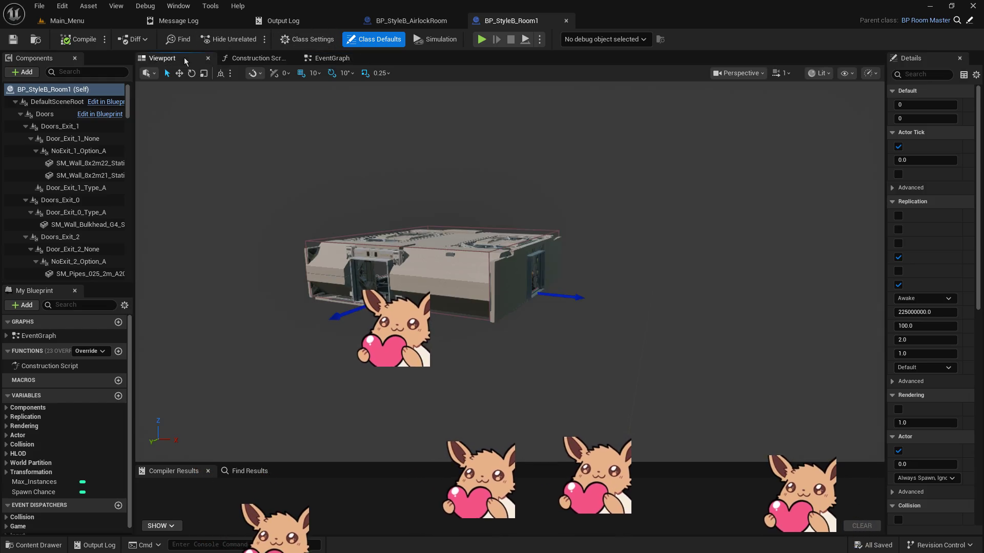
{"action": "mouse_move", "coordinate": [461, 256]}
{"action": "left_mouse_down"}
{"action": "mouse_move", "coordinate": [409, 246]}
{"action": "mouse_move", "coordinate": [410, 205]}
{"action": "left_mouse_up"}
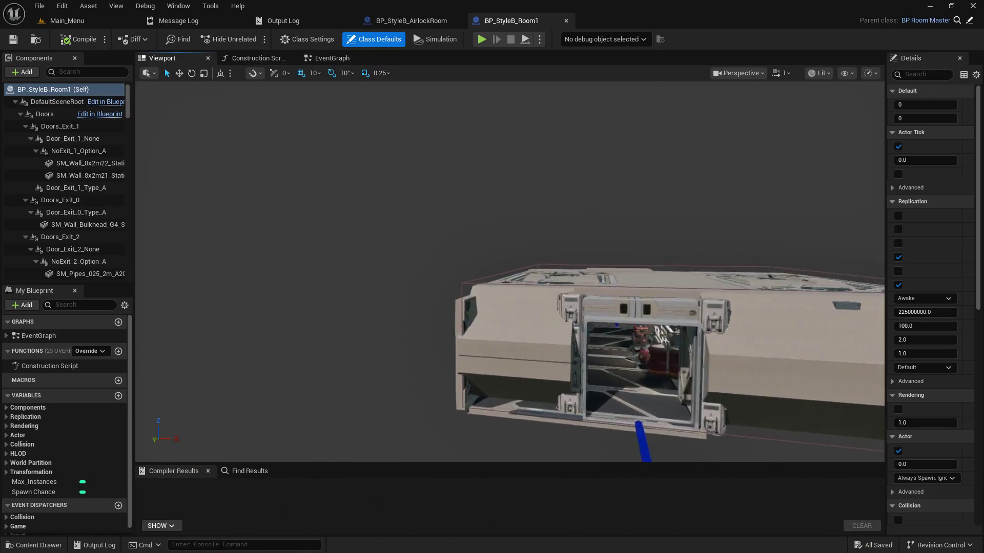
{"action": "mouse_move", "coordinate": [510, 272]}
{"action": "left_mouse_down"}
{"action": "mouse_move", "coordinate": [543, 246]}
{"action": "mouse_move", "coordinate": [543, 169]}
{"action": "left_mouse_up"}
{"action": "mouse_move", "coordinate": [376, 192]}
{"action": "left_mouse_down"}
{"action": "mouse_move", "coordinate": [410, 185]}
{"action": "mouse_move", "coordinate": [435, 154]}
{"action": "mouse_move", "coordinate": [354, 121]}
{"action": "mouse_move", "coordinate": [379, 128]}
{"action": "mouse_move", "coordinate": [281, 143]}
{"action": "mouse_move", "coordinate": [246, 123]}
{"action": "mouse_move", "coordinate": [256, 138]}
{"action": "mouse_move", "coordinate": [164, 121]}
{"action": "mouse_move", "coordinate": [235, 61]}
{"action": "left_mouse_up"}
{"action": "left_click", "coordinate": [70, 26]}
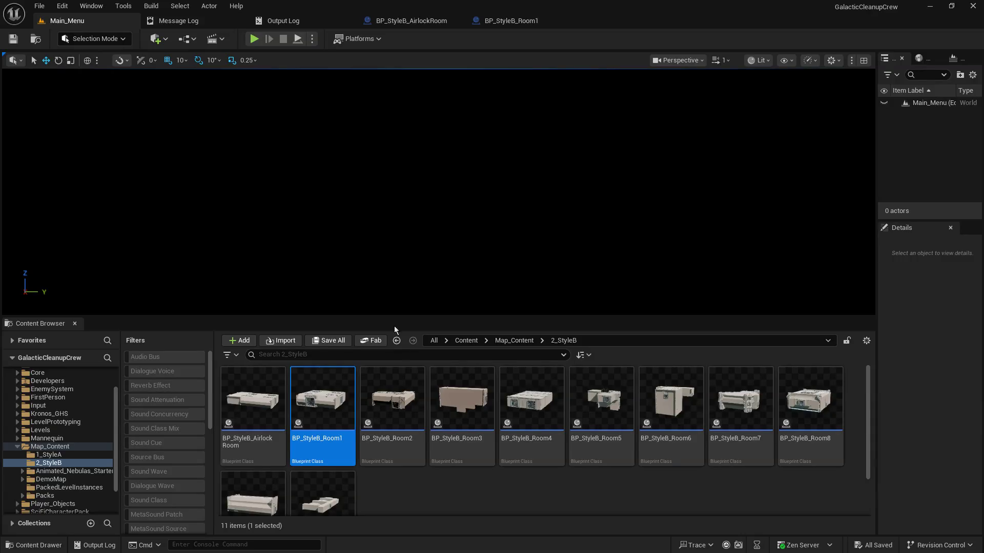
{"action": "double_click", "coordinate": [392, 409]}
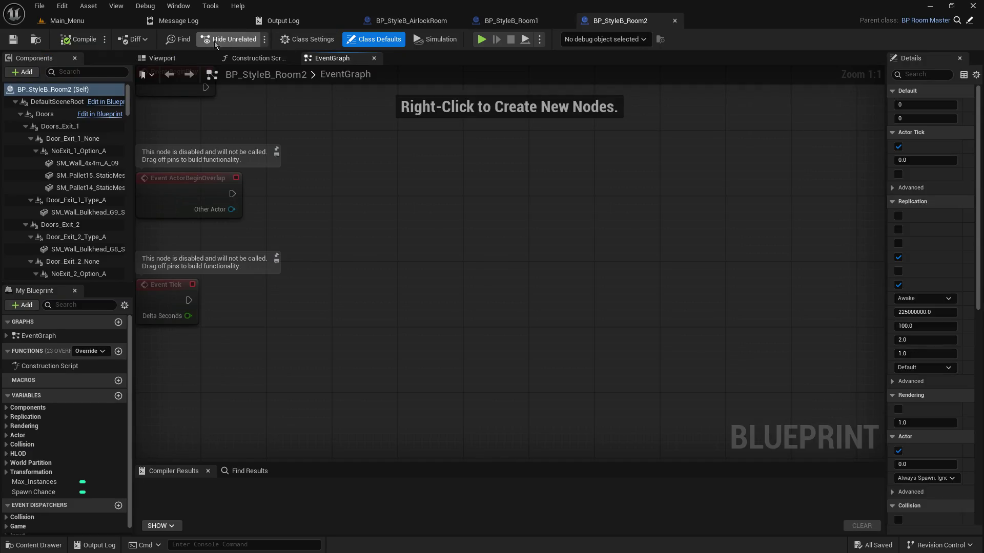
- Tour BP_StyleB_Room2's interior in the Viewport, then return to Main_Menu and select BP_StyleB_Room3
{"action": "left_click", "coordinate": [163, 58]}
{"action": "scroll", "coordinate": [386, 229], "scroll_direction": "up", "scroll_amount": 5}
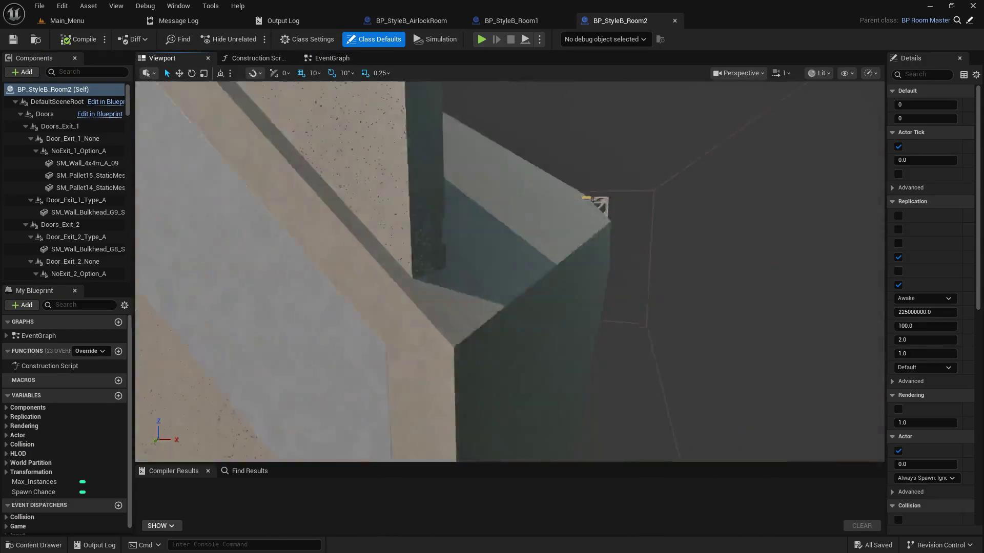
{"action": "mouse_move", "coordinate": [593, 202]}
{"action": "left_mouse_down"}
{"action": "mouse_move", "coordinate": [563, 221]}
{"action": "mouse_move", "coordinate": [359, 241]}
{"action": "mouse_move", "coordinate": [359, 344]}
{"action": "mouse_move", "coordinate": [359, 318]}
{"action": "mouse_move", "coordinate": [379, 302]}
{"action": "mouse_move", "coordinate": [560, 407]}
{"action": "mouse_move", "coordinate": [613, 90]}
{"action": "mouse_move", "coordinate": [512, 205]}
{"action": "mouse_move", "coordinate": [563, 169]}
{"action": "mouse_move", "coordinate": [512, 231]}
{"action": "mouse_move", "coordinate": [538, 231]}
{"action": "mouse_move", "coordinate": [502, 266]}
{"action": "mouse_move", "coordinate": [543, 246]}
{"action": "mouse_move", "coordinate": [522, 241]}
{"action": "mouse_move", "coordinate": [502, 256]}
{"action": "mouse_move", "coordinate": [518, 251]}
{"action": "mouse_move", "coordinate": [481, 240]}
{"action": "mouse_move", "coordinate": [548, 243]}
{"action": "left_mouse_up"}
{"action": "mouse_move", "coordinate": [381, 227]}
{"action": "left_mouse_down"}
{"action": "mouse_move", "coordinate": [382, 243]}
{"action": "mouse_move", "coordinate": [382, 227]}
{"action": "left_mouse_up"}
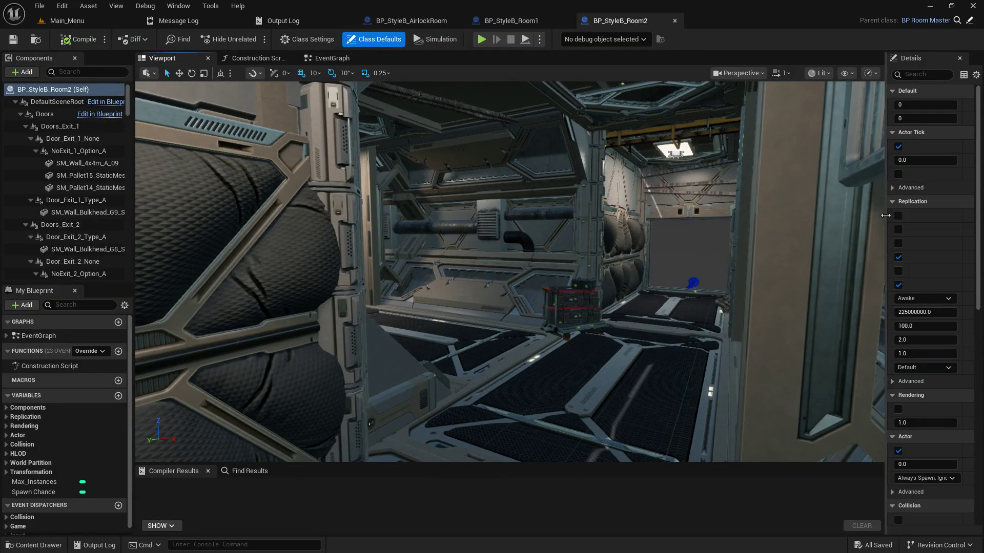
{"action": "left_click_drag", "start_coordinate": [843, 225], "coordinate": [702, 224]}
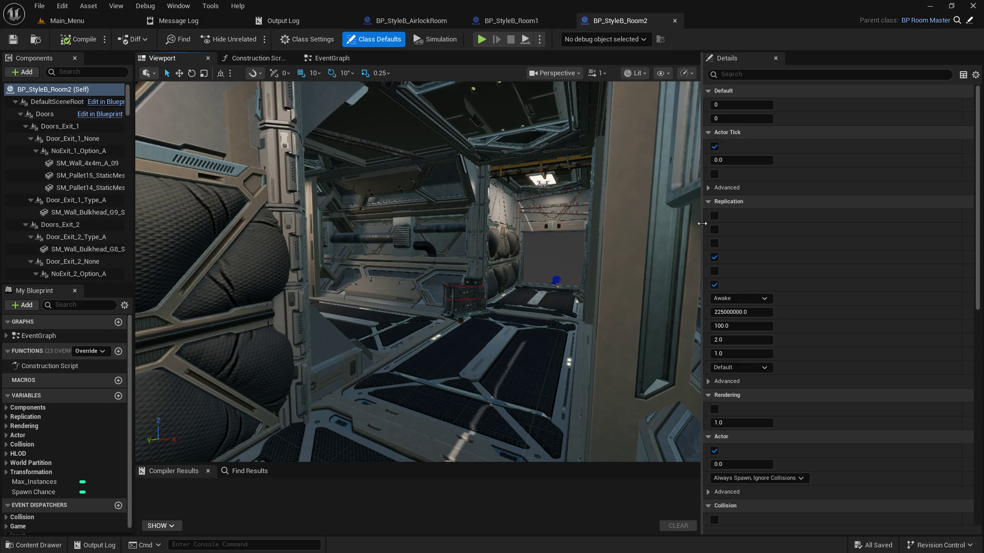
{"action": "left_click_drag", "start_coordinate": [703, 224], "coordinate": [902, 213]}
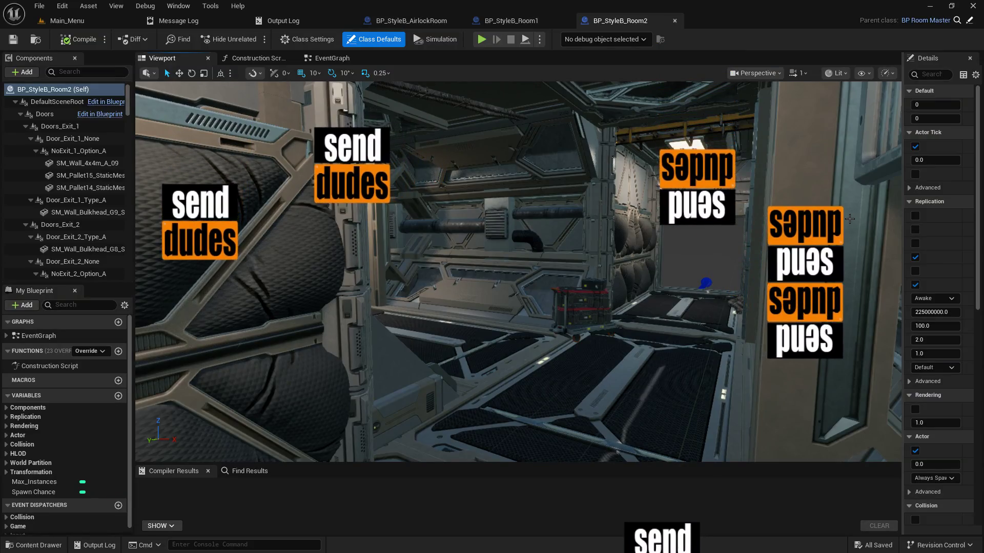
{"action": "left_click_drag", "start_coordinate": [672, 184], "coordinate": [671, 184]}
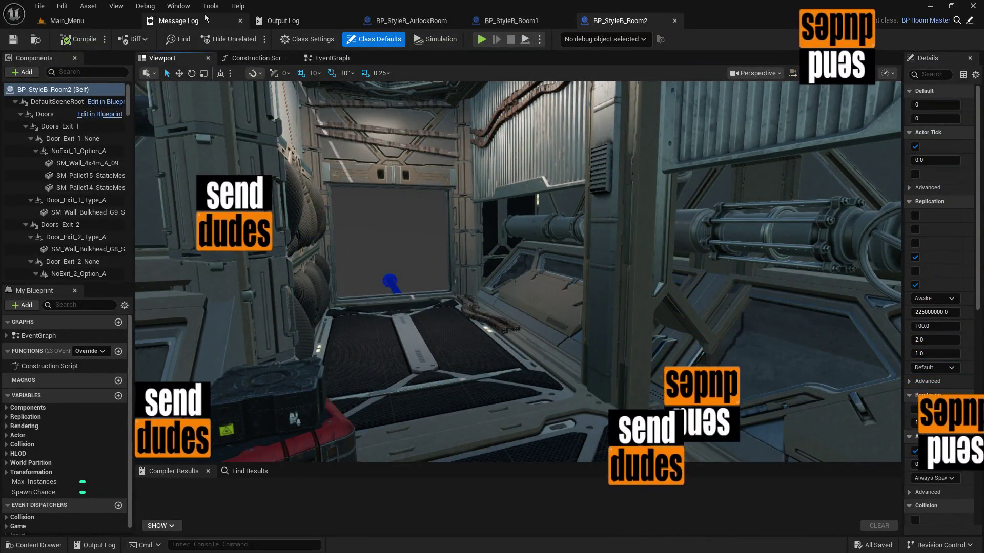
{"action": "left_click", "coordinate": [69, 20]}
{"action": "left_click", "coordinate": [448, 405]}
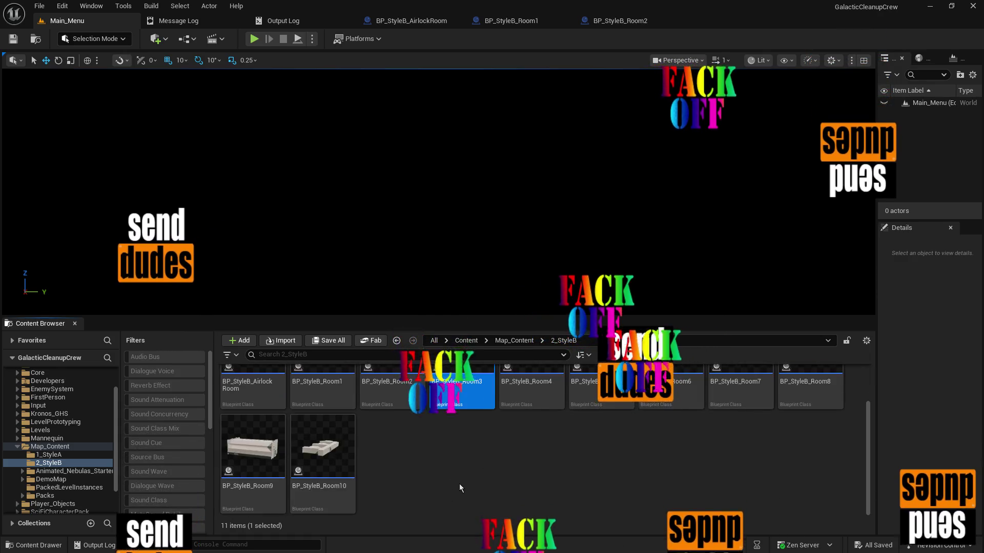
- Open BP_StyleB_Room3, look up at its ceiling hatch in the Viewport, then open BP_StyleB_Room4
{"action": "double_click", "coordinate": [471, 407]}
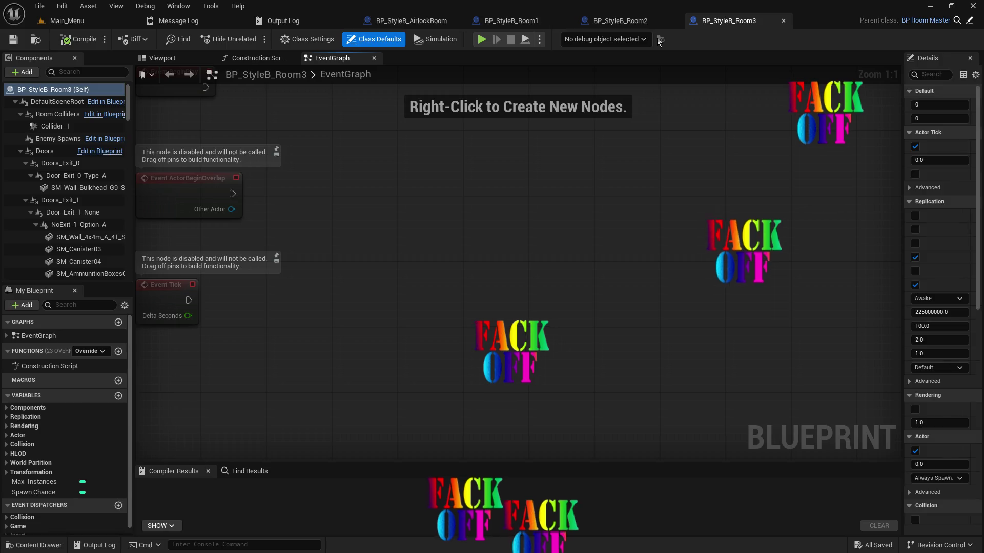
{"action": "left_click", "coordinate": [175, 57]}
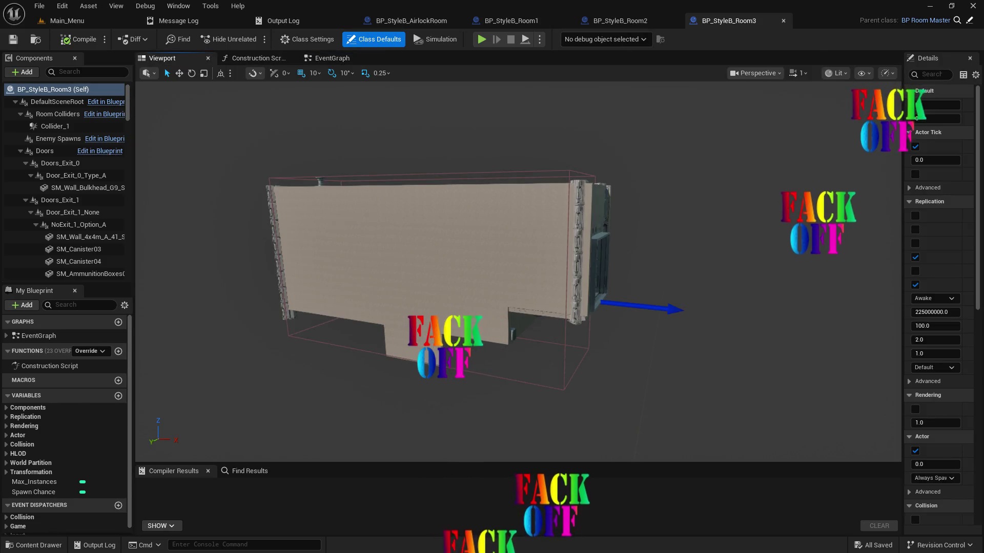
{"action": "scroll", "coordinate": [518, 272], "scroll_direction": "up", "scroll_amount": 10}
{"action": "scroll", "coordinate": [517, 271], "scroll_direction": "up", "scroll_amount": 10}
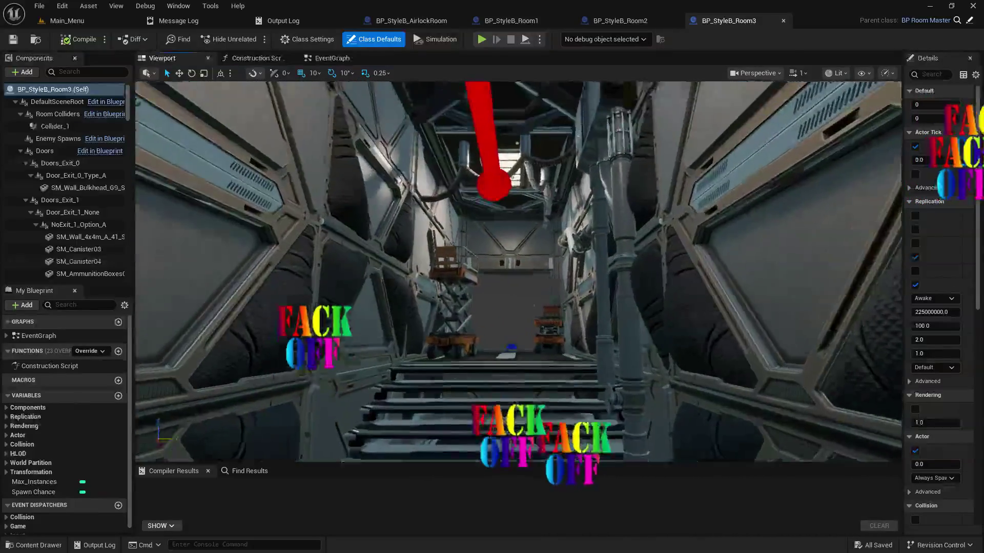
{"action": "mouse_move", "coordinate": [446, 220]}
{"action": "left_mouse_down"}
{"action": "mouse_move", "coordinate": [451, 184]}
{"action": "mouse_move", "coordinate": [477, 154]}
{"action": "mouse_move", "coordinate": [446, 220]}
{"action": "left_mouse_up"}
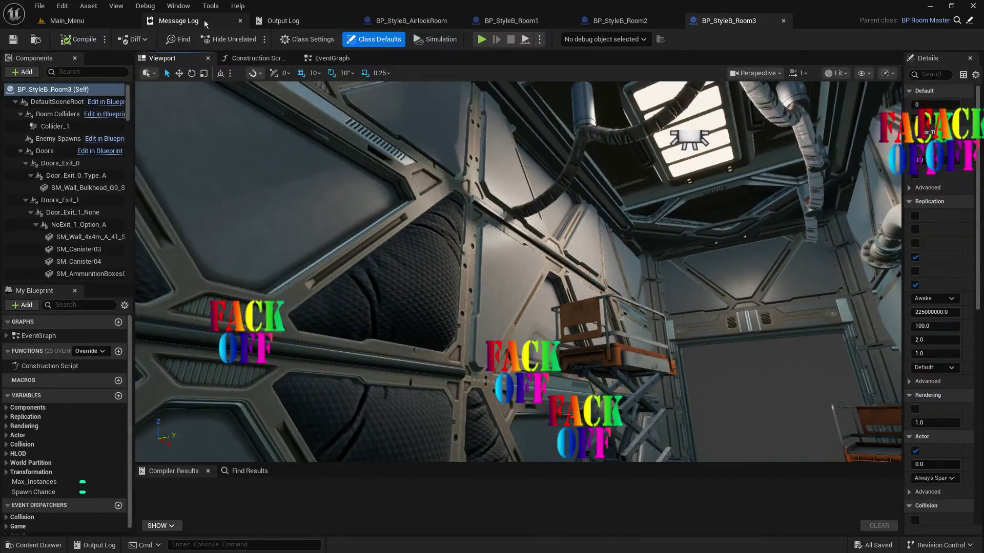
{"action": "left_click", "coordinate": [84, 21]}
{"action": "double_click", "coordinate": [531, 405]}
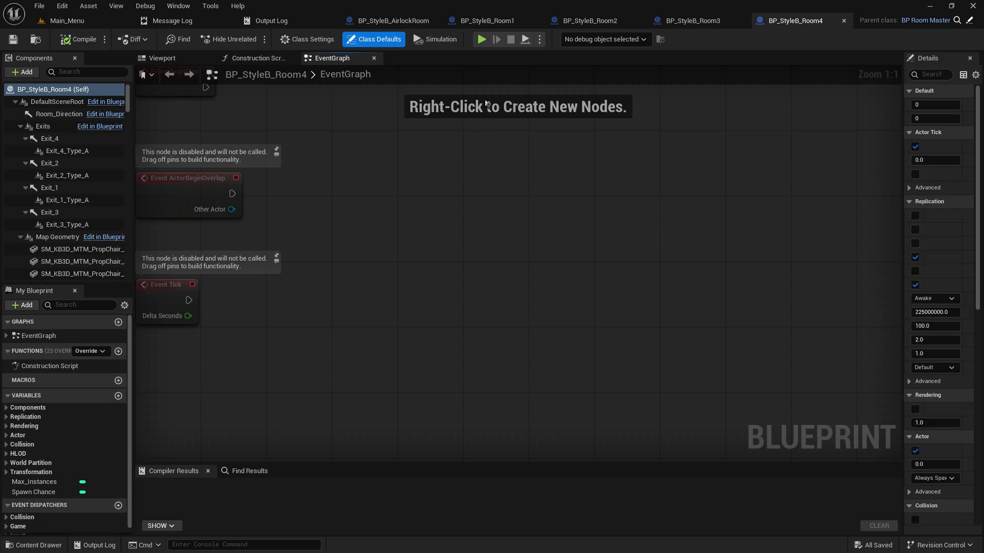
- Fly through BP_StyleB_Room4's interior in the Viewport and select the wall piece behind the crates
{"action": "left_click", "coordinate": [183, 57]}
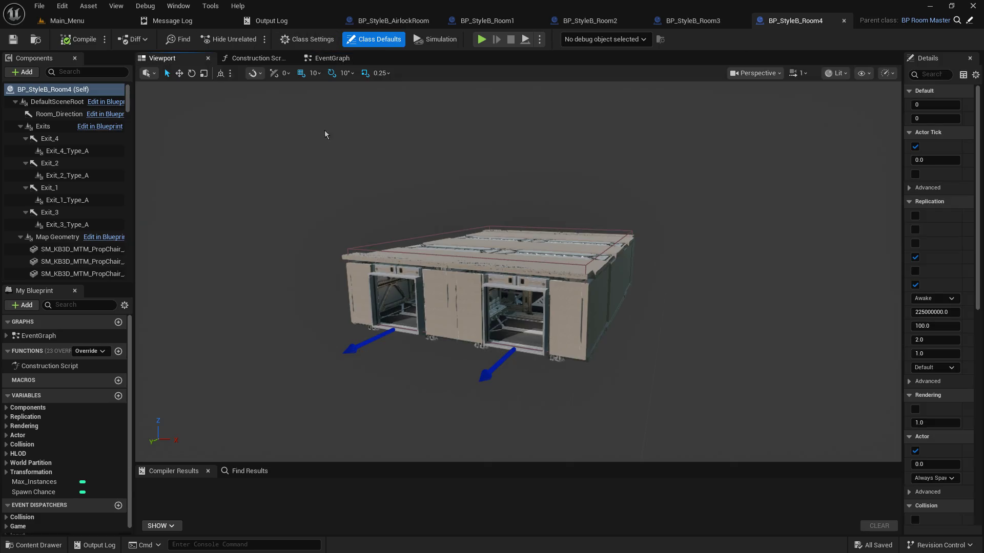
{"action": "mouse_move", "coordinate": [512, 272]}
{"action": "left_mouse_down"}
{"action": "mouse_move", "coordinate": [492, 257]}
{"action": "mouse_move", "coordinate": [645, 256]}
{"action": "mouse_move", "coordinate": [646, 184]}
{"action": "mouse_move", "coordinate": [604, 184]}
{"action": "mouse_move", "coordinate": [462, 243]}
{"action": "left_mouse_up"}
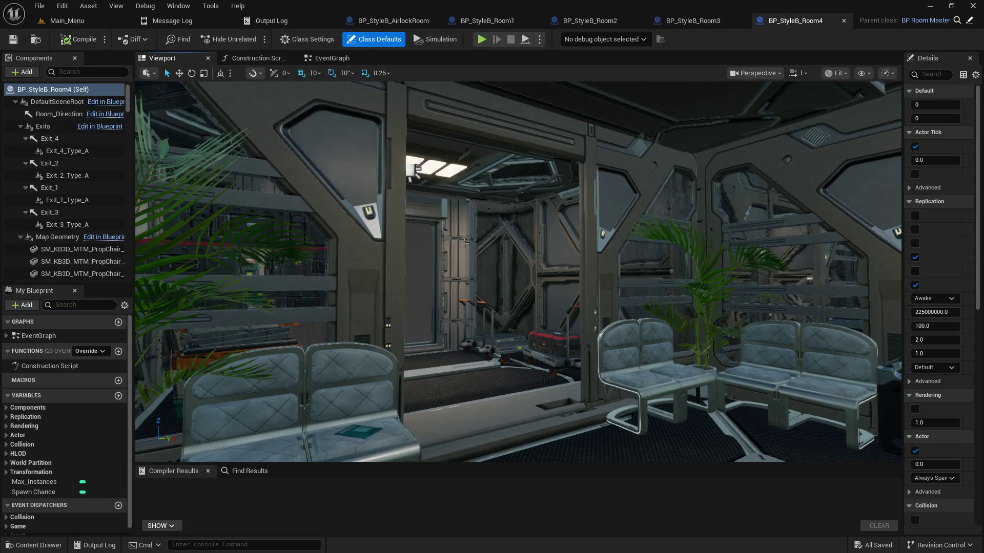
{"action": "mouse_move", "coordinate": [445, 141]}
{"action": "left_mouse_down"}
{"action": "mouse_move", "coordinate": [605, 149]}
{"action": "mouse_move", "coordinate": [528, 149]}
{"action": "mouse_move", "coordinate": [482, 128]}
{"action": "mouse_move", "coordinate": [476, 154]}
{"action": "mouse_move", "coordinate": [451, 123]}
{"action": "mouse_move", "coordinate": [430, 153]}
{"action": "mouse_move", "coordinate": [415, 92]}
{"action": "mouse_move", "coordinate": [425, 154]}
{"action": "mouse_move", "coordinate": [435, 133]}
{"action": "mouse_move", "coordinate": [445, 141]}
{"action": "left_mouse_up"}
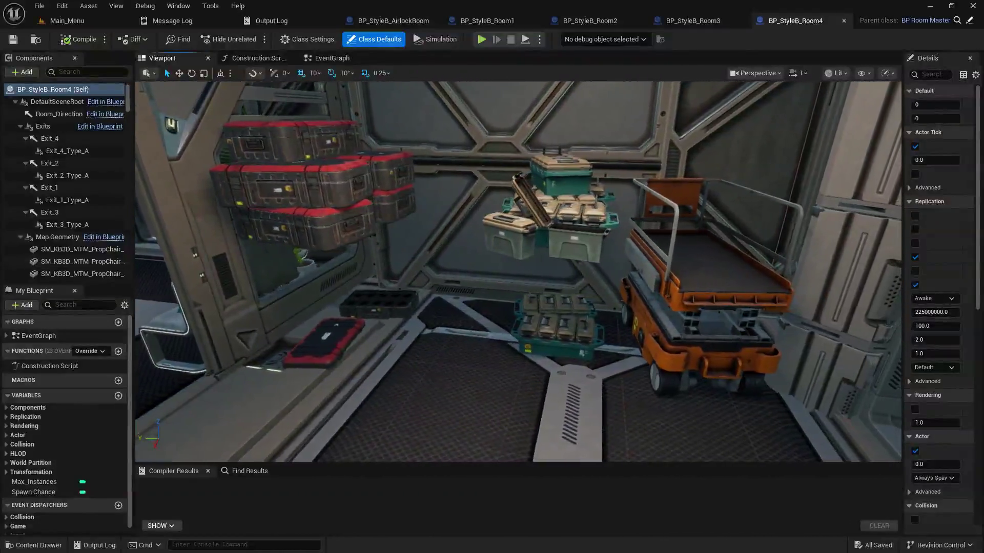
{"action": "left_click", "coordinate": [493, 290]}
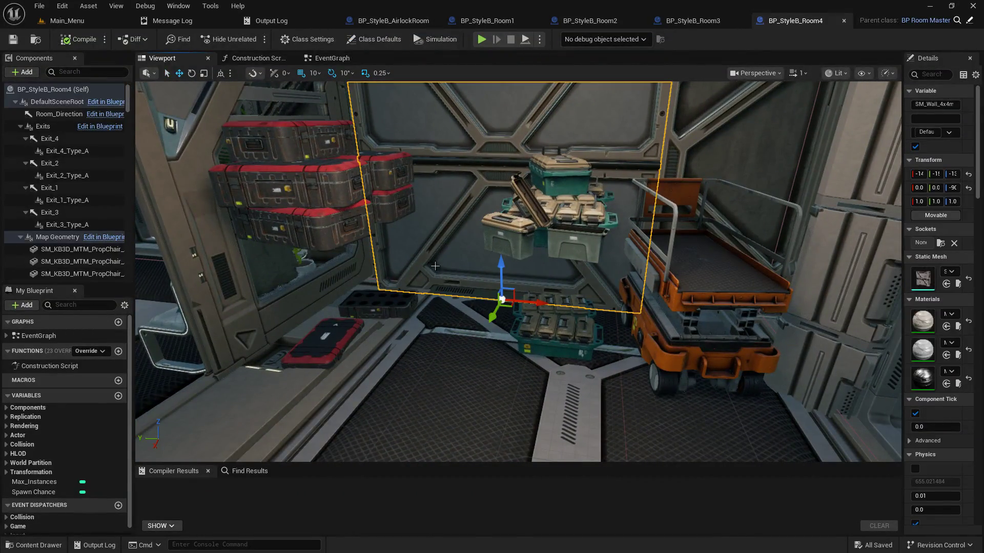
- Fly past Room4's crates toward the seating area, then return to Main_Menu
{"action": "left_click_drag", "start_coordinate": [714, 138], "coordinate": [648, 166]}
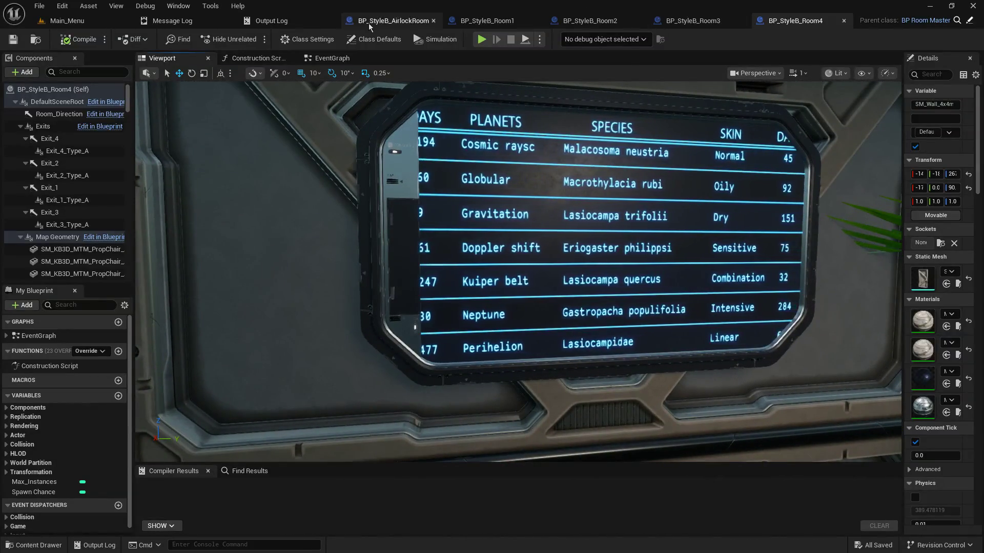
{"action": "left_click", "coordinate": [74, 19]}
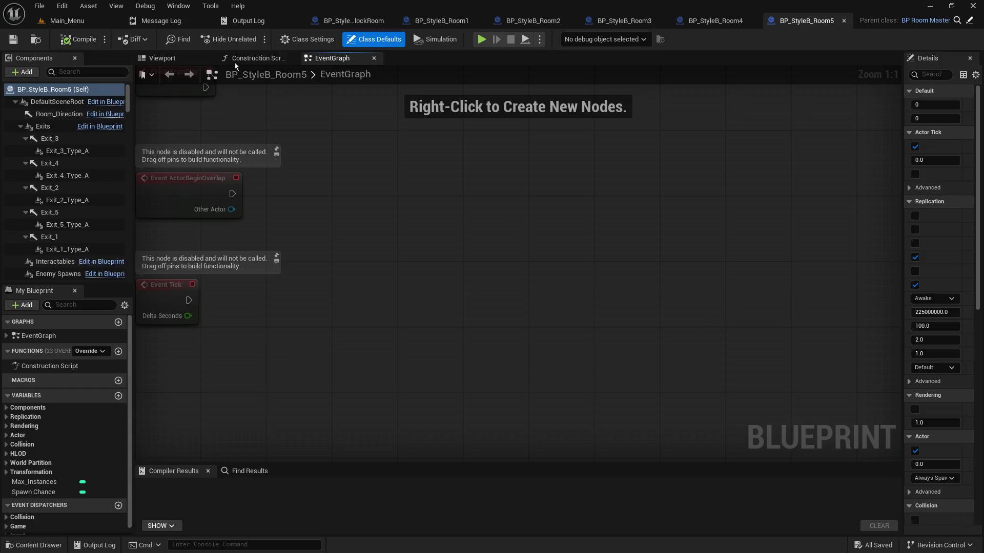
- View BP_StyleB_Room5 in 3D, orbiting to its side wall and stairs, then return to Main_Menu
{"action": "left_click", "coordinate": [156, 59]}
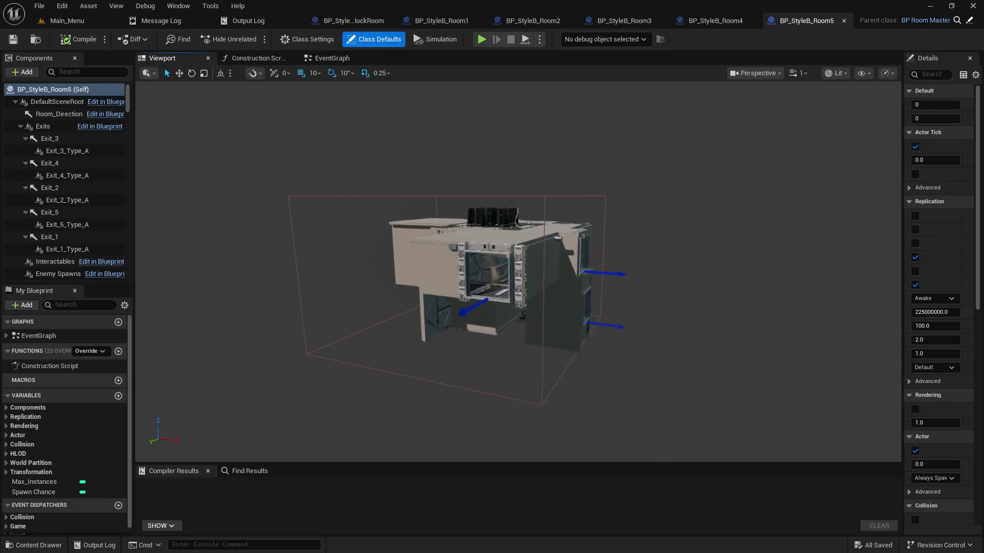
{"action": "mouse_move", "coordinate": [518, 271]}
{"action": "left_mouse_down"}
{"action": "mouse_move", "coordinate": [574, 220]}
{"action": "mouse_move", "coordinate": [558, 208]}
{"action": "mouse_move", "coordinate": [558, 162]}
{"action": "mouse_move", "coordinate": [548, 169]}
{"action": "mouse_move", "coordinate": [532, 143]}
{"action": "mouse_move", "coordinate": [543, 215]}
{"action": "mouse_move", "coordinate": [554, 195]}
{"action": "mouse_move", "coordinate": [543, 184]}
{"action": "mouse_move", "coordinate": [502, 200]}
{"action": "mouse_move", "coordinate": [512, 174]}
{"action": "mouse_move", "coordinate": [486, 179]}
{"action": "mouse_move", "coordinate": [522, 179]}
{"action": "mouse_move", "coordinate": [507, 184]}
{"action": "mouse_move", "coordinate": [517, 179]}
{"action": "mouse_move", "coordinate": [502, 169]}
{"action": "mouse_move", "coordinate": [507, 159]}
{"action": "mouse_move", "coordinate": [528, 184]}
{"action": "left_mouse_up"}
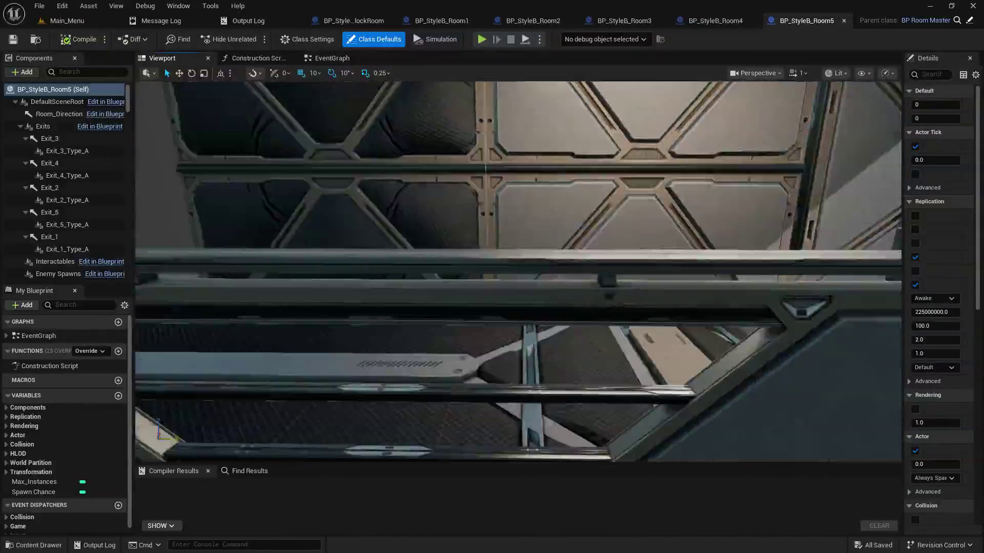
{"action": "mouse_move", "coordinate": [527, 184]}
{"action": "left_mouse_down"}
{"action": "mouse_move", "coordinate": [507, 176]}
{"action": "mouse_move", "coordinate": [512, 184]}
{"action": "mouse_move", "coordinate": [402, 205]}
{"action": "left_mouse_up"}
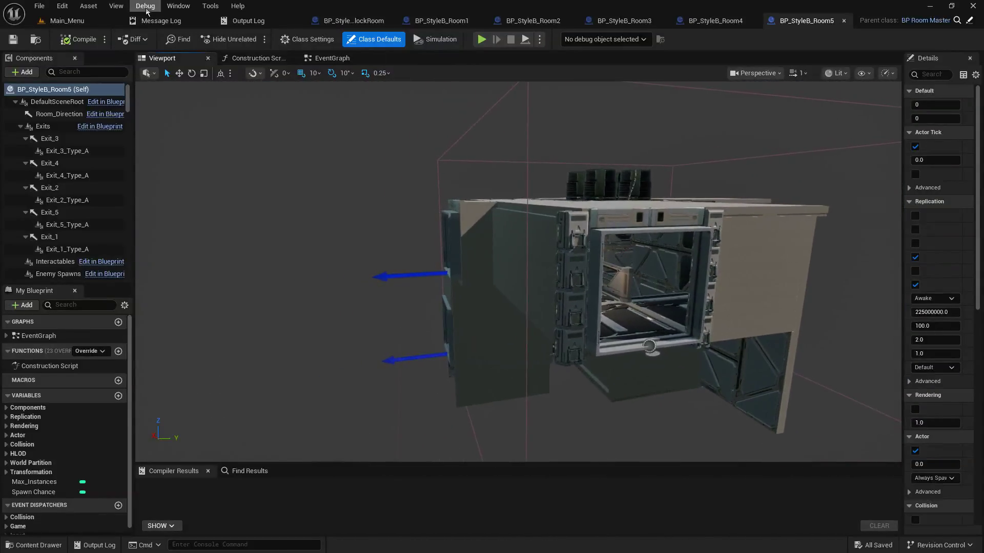
{"action": "left_click", "coordinate": [64, 21]}
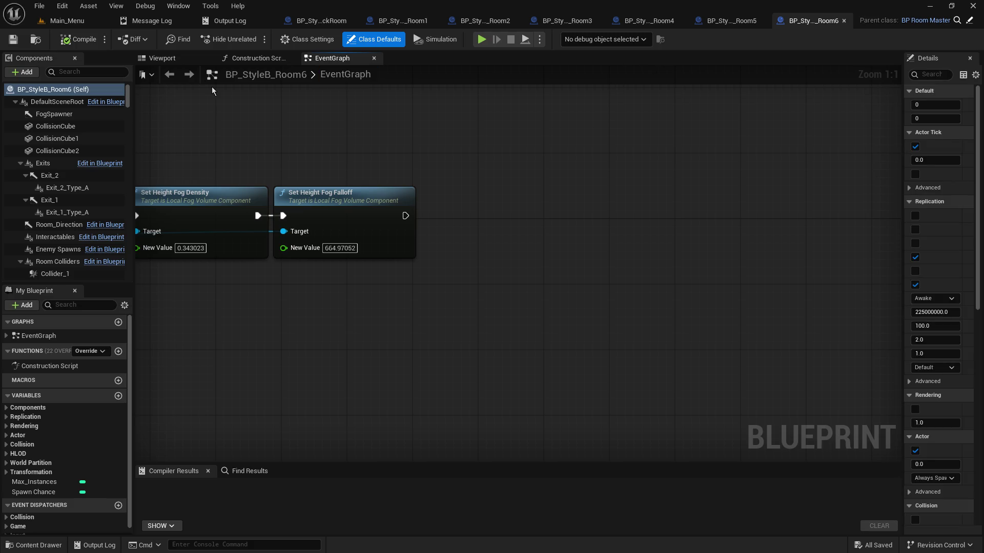
- View BP_StyleB_Room6 in 3D, turning toward its dark wall and door, then return to Main_Menu
{"action": "left_click", "coordinate": [171, 60]}
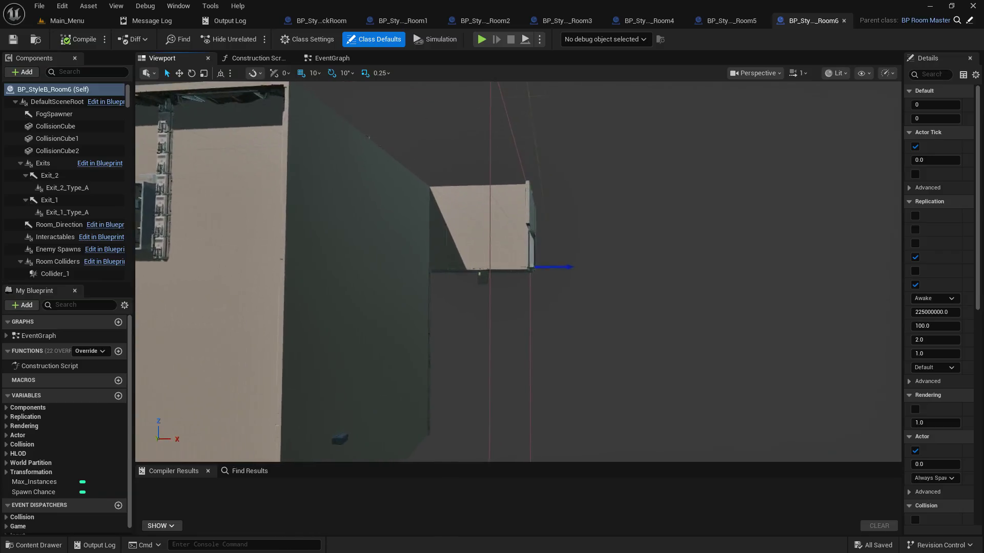
{"action": "mouse_move", "coordinate": [518, 272]}
{"action": "left_mouse_down"}
{"action": "mouse_move", "coordinate": [543, 240]}
{"action": "mouse_move", "coordinate": [502, 277]}
{"action": "mouse_move", "coordinate": [512, 269]}
{"action": "mouse_move", "coordinate": [487, 271]}
{"action": "left_mouse_up"}
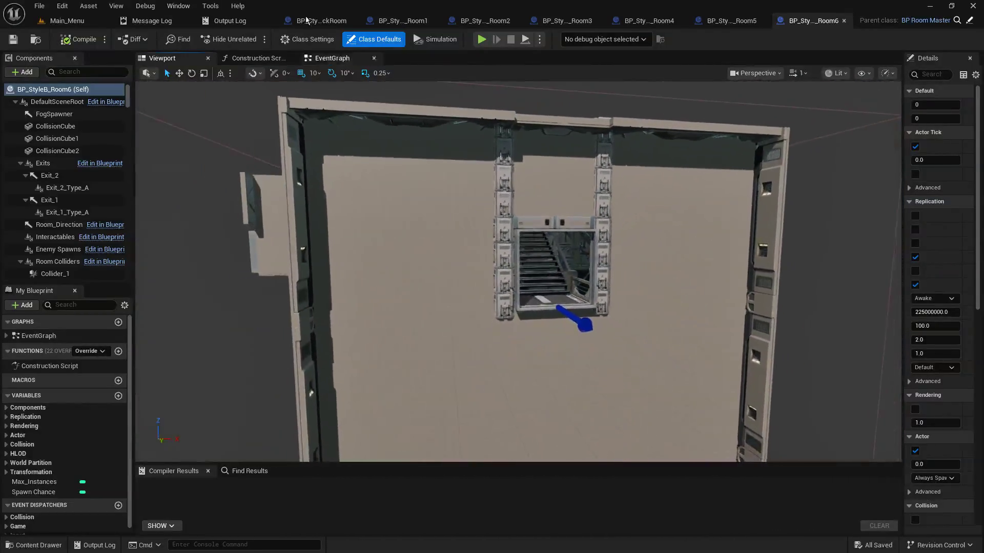
{"action": "left_click", "coordinate": [67, 20]}
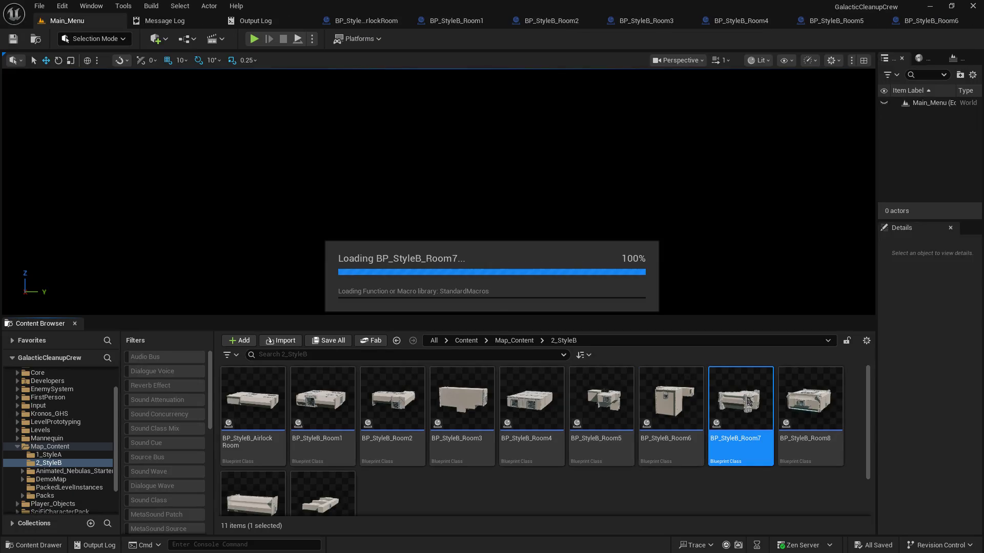
- Open BP_StyleB_Room7, fly the viewport camera through its doorway, then return to Main_Menu
{"action": "double_click", "coordinate": [748, 401]}
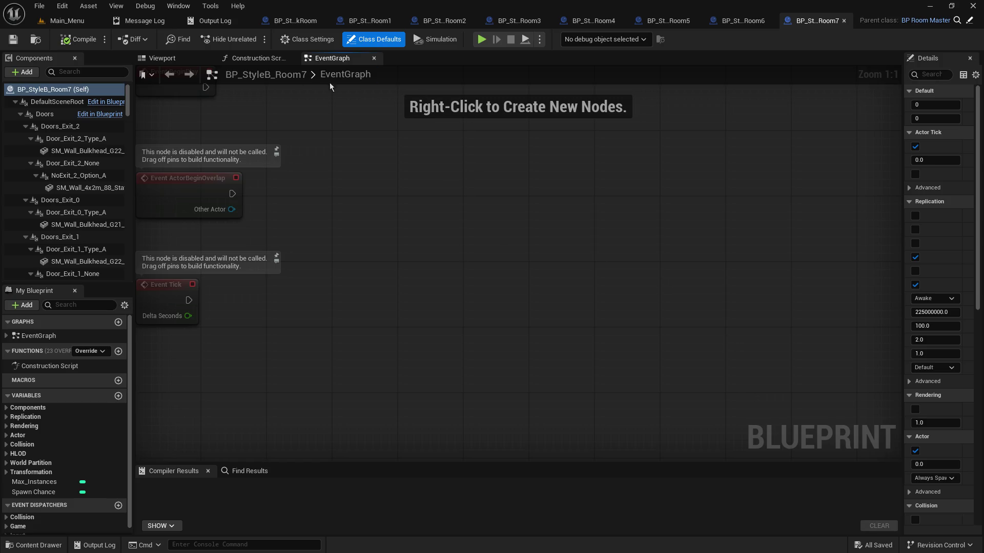
{"action": "left_click", "coordinate": [187, 61]}
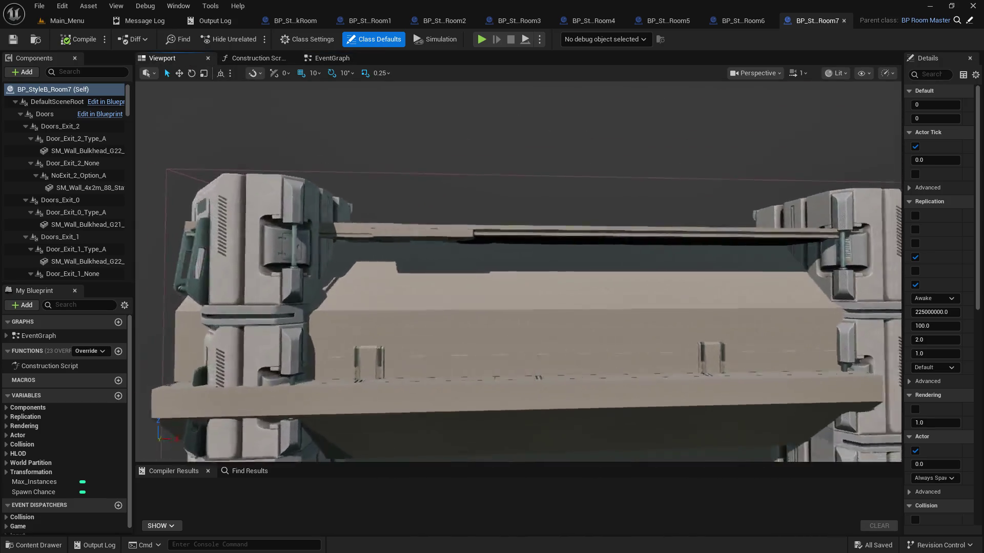
{"action": "left_click_drag", "start_coordinate": [503, 201], "coordinate": [489, 178]}
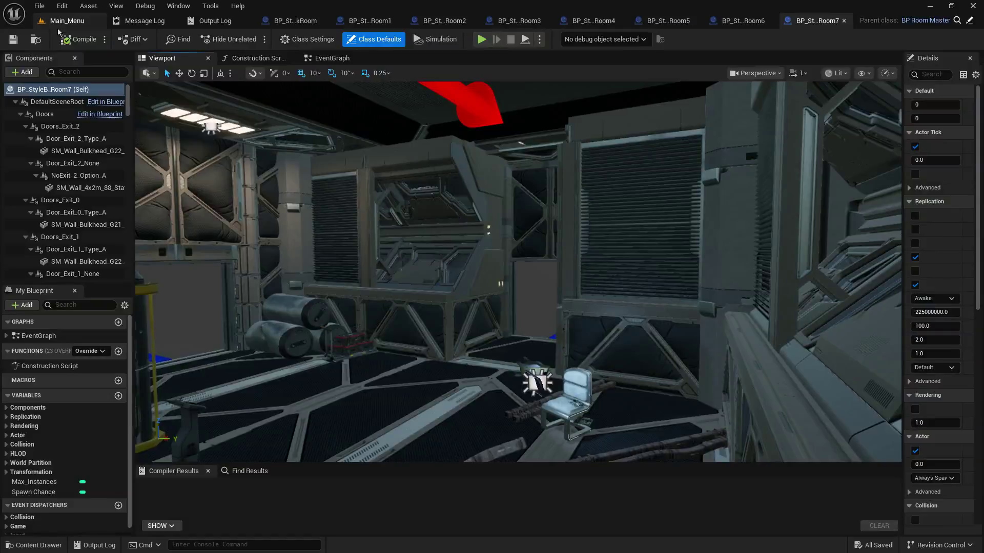
{"action": "left_click", "coordinate": [59, 24]}
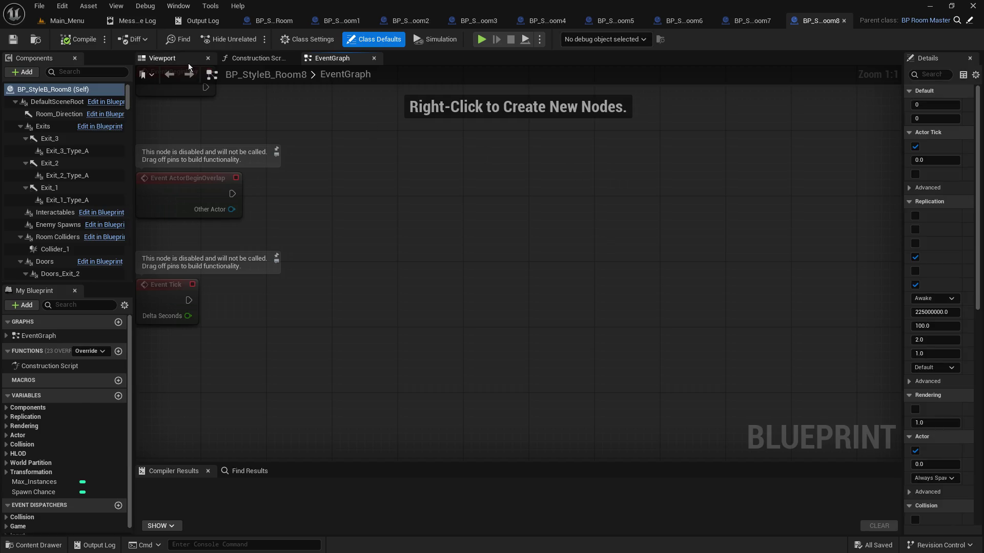
- Fly the camera around BP_StyleB_Room8's glass-tank interior, then go back to Main_Menu
{"action": "left_click", "coordinate": [187, 60]}
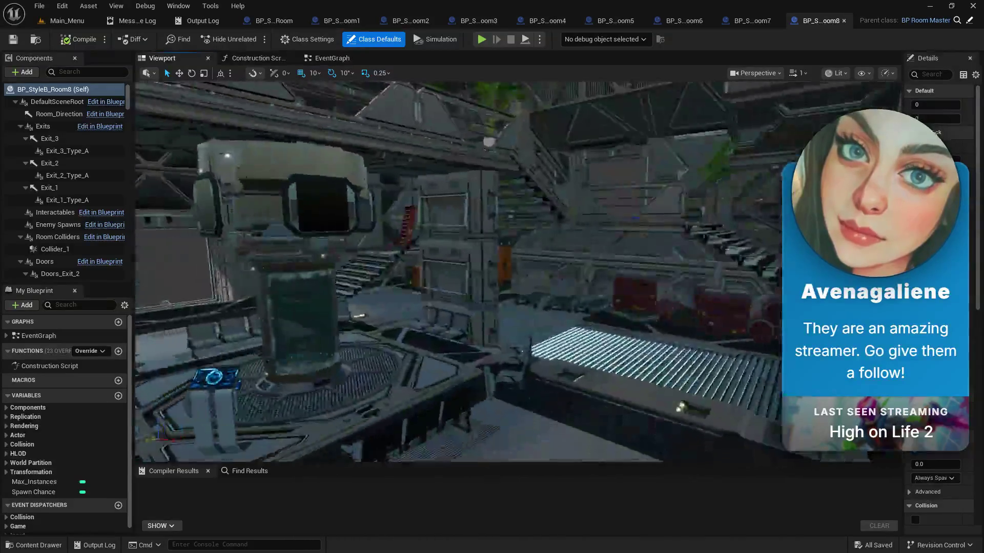
{"action": "left_click_drag", "start_coordinate": [517, 271], "coordinate": [471, 274]}
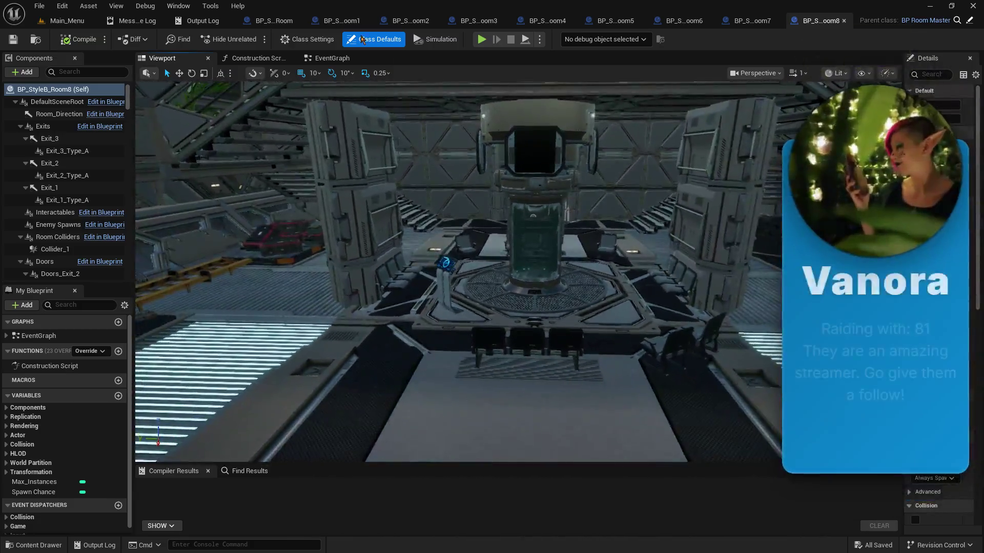
{"action": "left_click", "coordinate": [82, 22]}
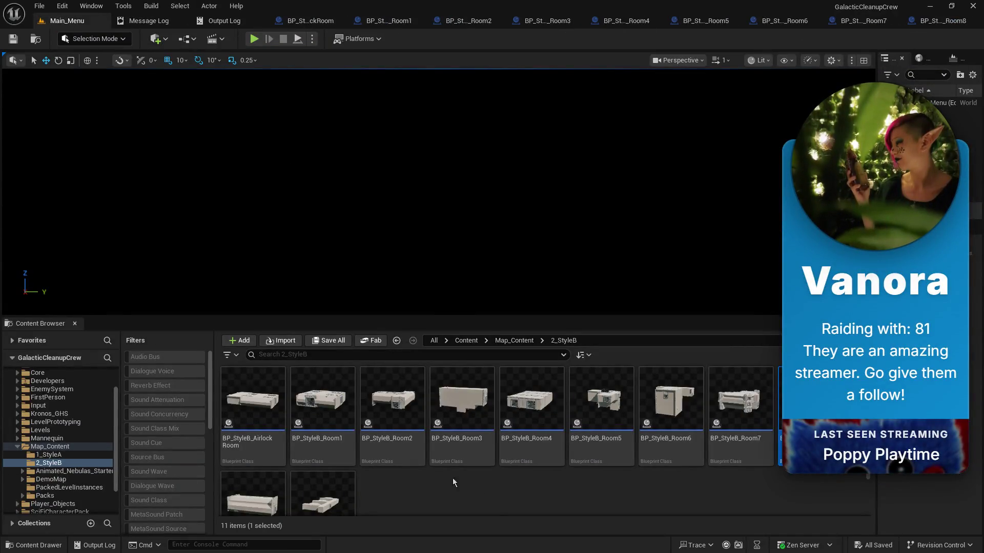
- Open BP_StyleB_Room9 and look around its room, then open BP_StyleB_Room10 from Main_Menu
{"action": "scroll", "coordinate": [440, 453], "scroll_direction": "down", "scroll_amount": 2}
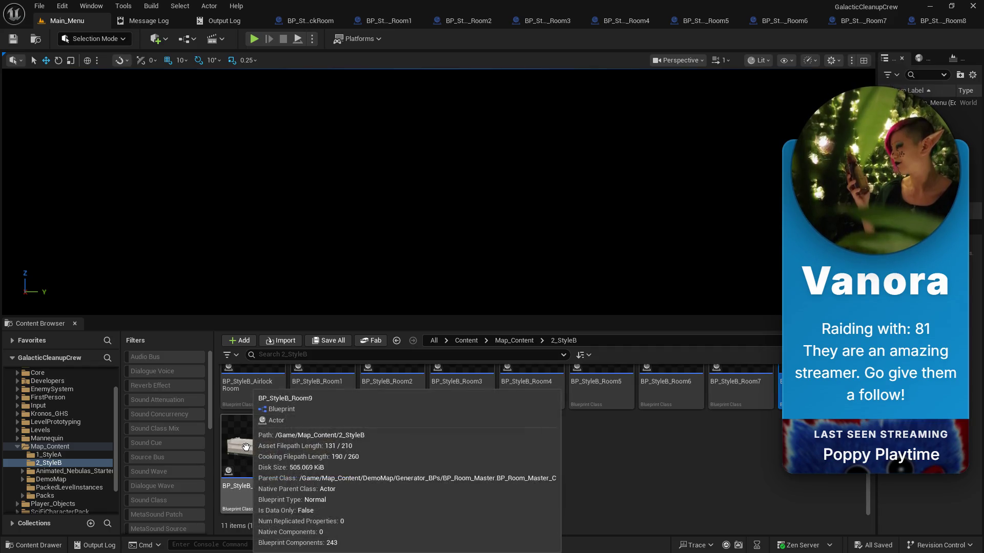
{"action": "left_click", "coordinate": [246, 447]}
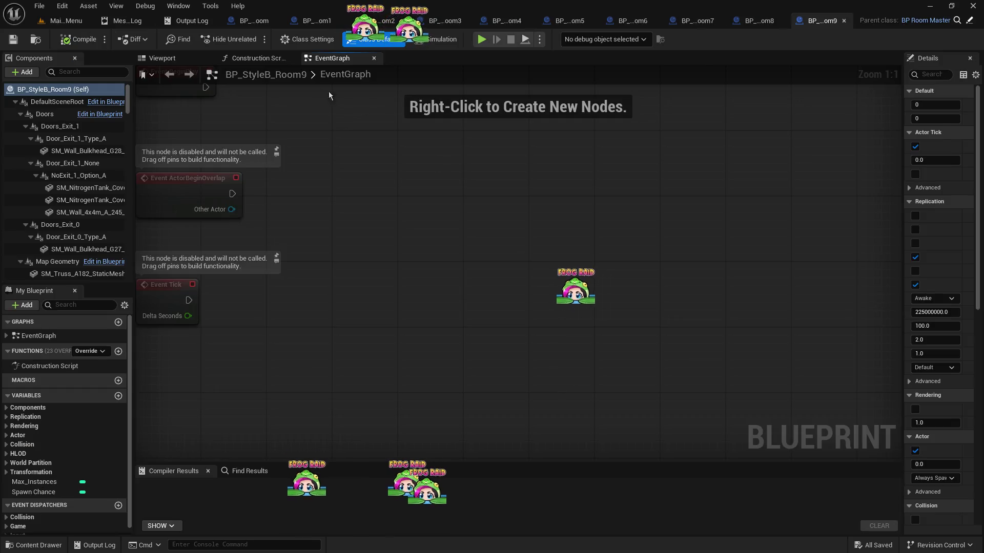
{"action": "left_click", "coordinate": [176, 59]}
{"action": "mouse_move", "coordinate": [363, 194]}
{"action": "left_mouse_down"}
{"action": "mouse_move", "coordinate": [359, 149]}
{"action": "mouse_move", "coordinate": [330, 163]}
{"action": "mouse_move", "coordinate": [340, 244]}
{"action": "mouse_move", "coordinate": [317, 357]}
{"action": "left_mouse_up"}
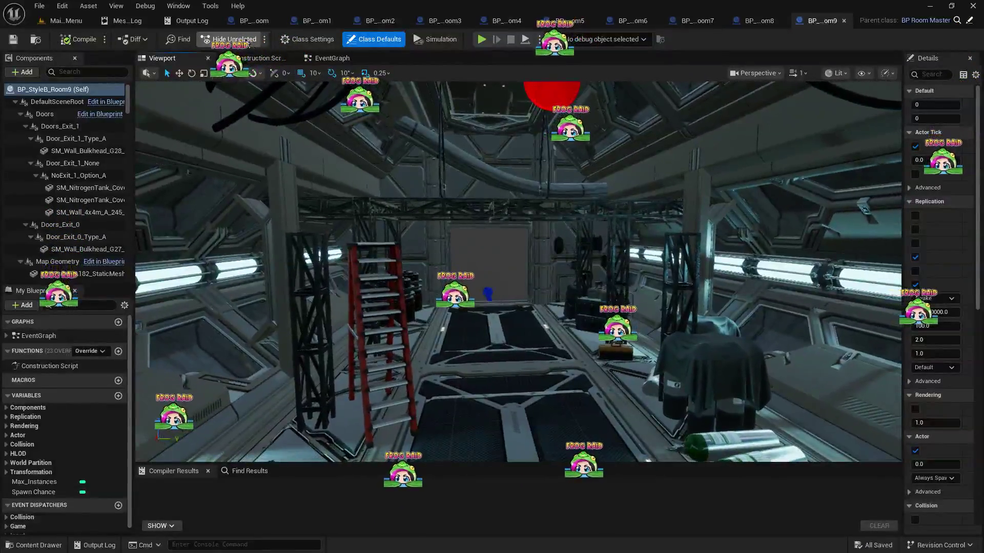
{"action": "key", "text": "ctrl+Tab"}
{"action": "double_click", "coordinate": [316, 442]}
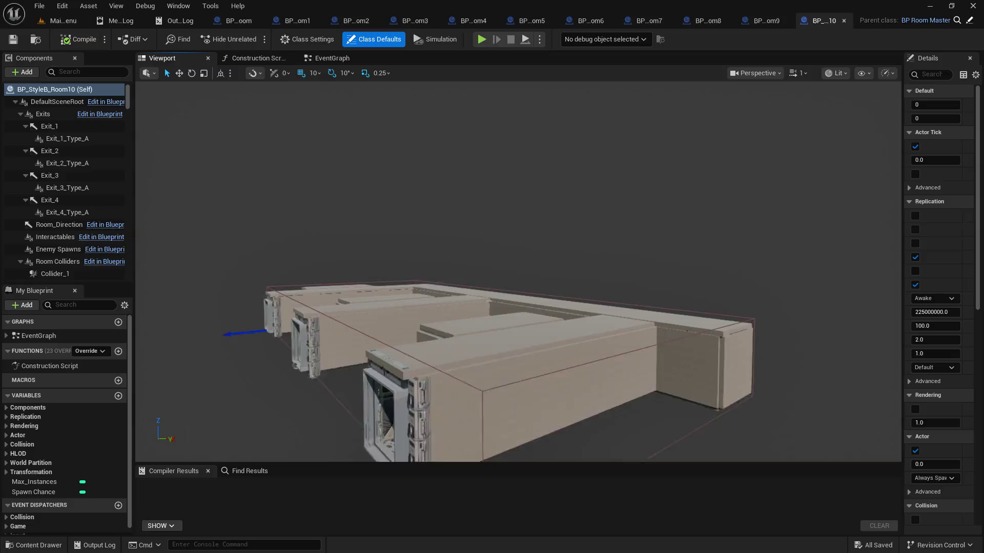
- Orbit BP_StyleB_Room10's viewport toward Exit 1, then pull back to view the corridor room from above
{"action": "left_click_drag", "start_coordinate": [540, 278], "coordinate": [540, 277]}
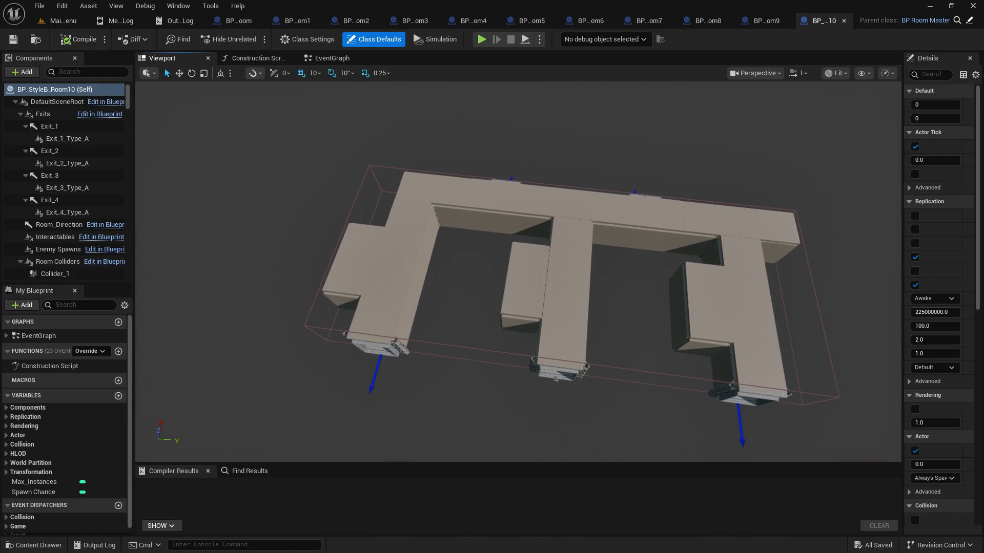
{"action": "left_click_drag", "start_coordinate": [540, 278], "coordinate": [541, 277]}
{"action": "left_click_drag", "start_coordinate": [466, 285], "coordinate": [466, 286]}
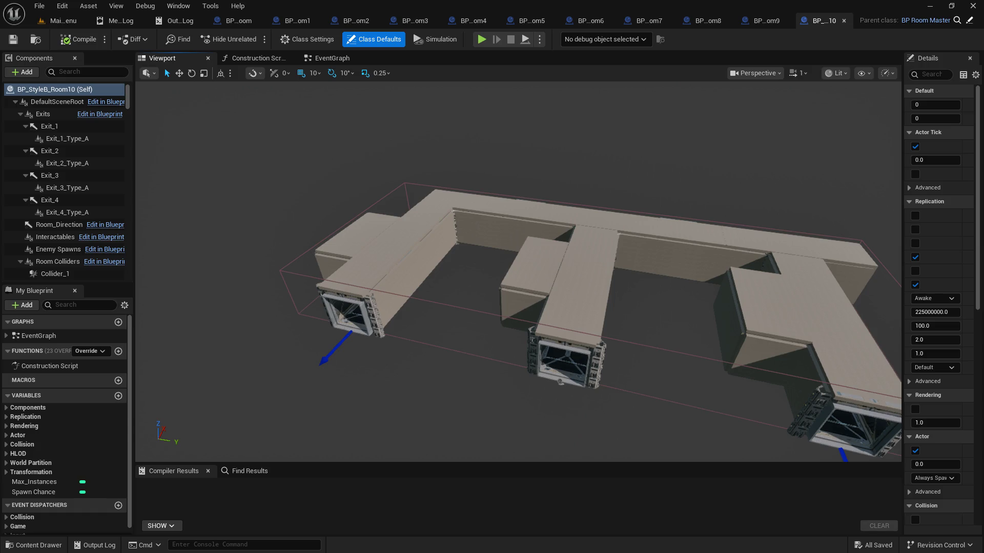
- Fly through Room10's middle exit corridor, switch to BP_StyleB_Room2, and maximize the Steam window
{"action": "scroll", "coordinate": [639, 210], "scroll_direction": "up", "scroll_amount": 10}
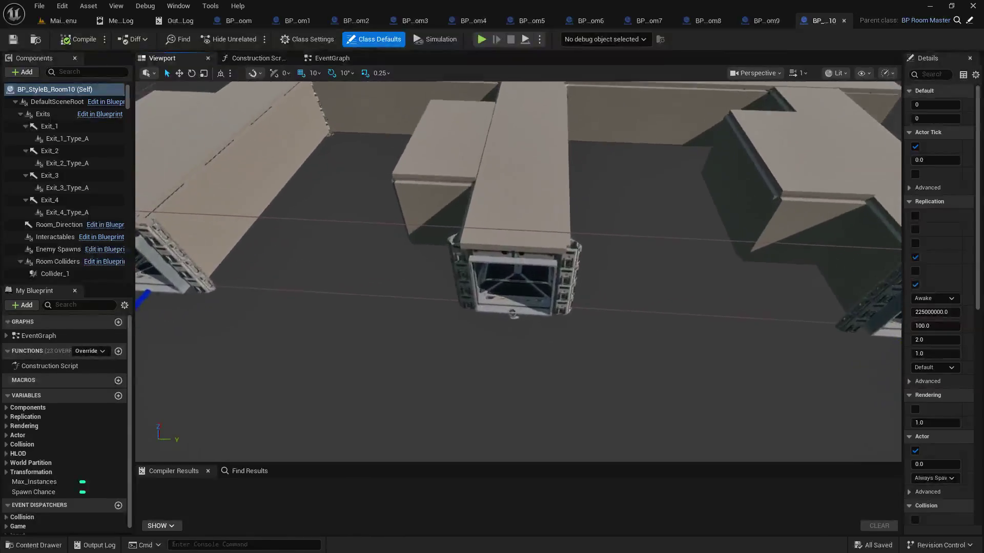
{"action": "scroll", "coordinate": [517, 271], "scroll_direction": "up", "scroll_amount": 10}
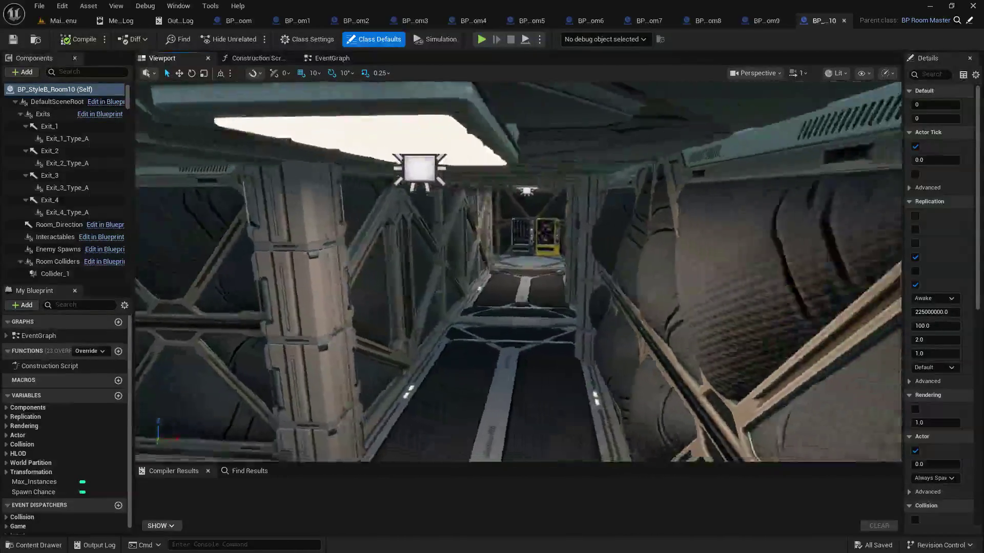
{"action": "scroll", "coordinate": [517, 272], "scroll_direction": "down", "scroll_amount": 10}
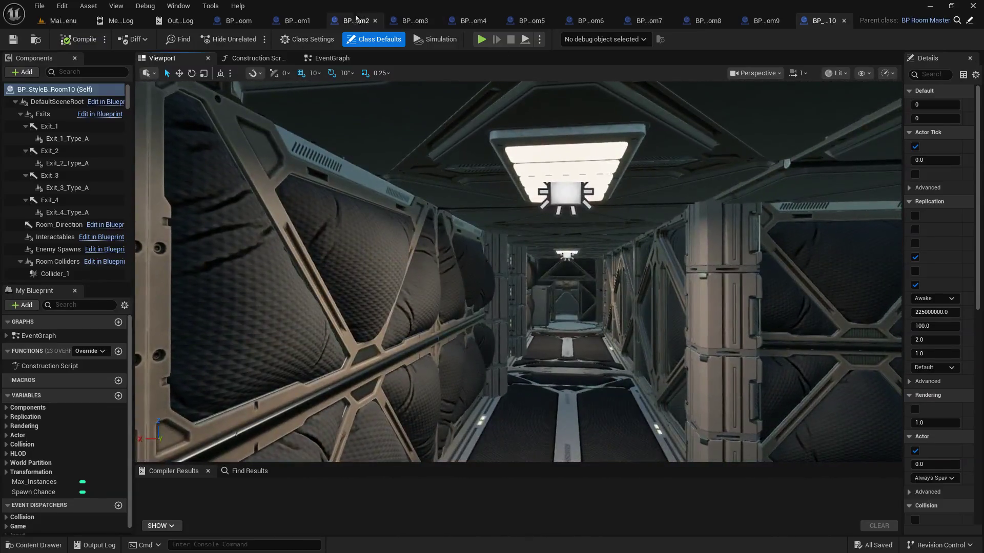
{"action": "left_click", "coordinate": [355, 20]}
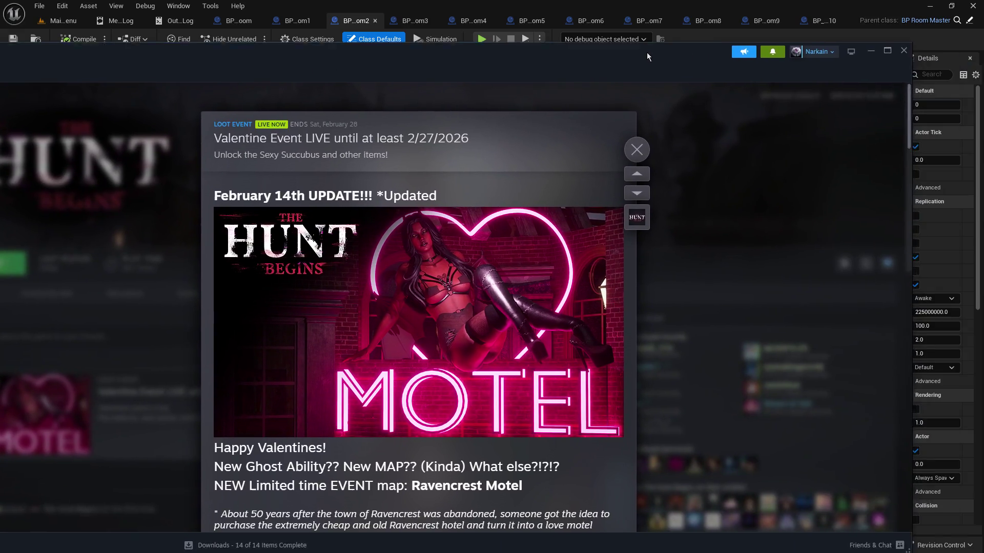
{"action": "double_click", "coordinate": [875, 47]}
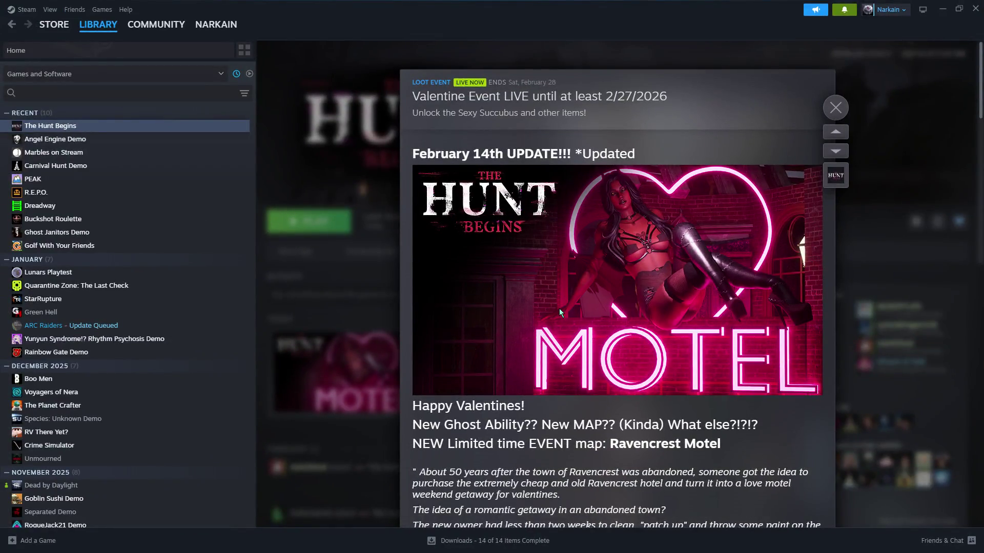
- Read through Steam's Valentine event post for The Hunt Begins, then return to Unreal Editor
{"action": "scroll", "coordinate": [558, 308], "scroll_direction": "down", "scroll_amount": 2}
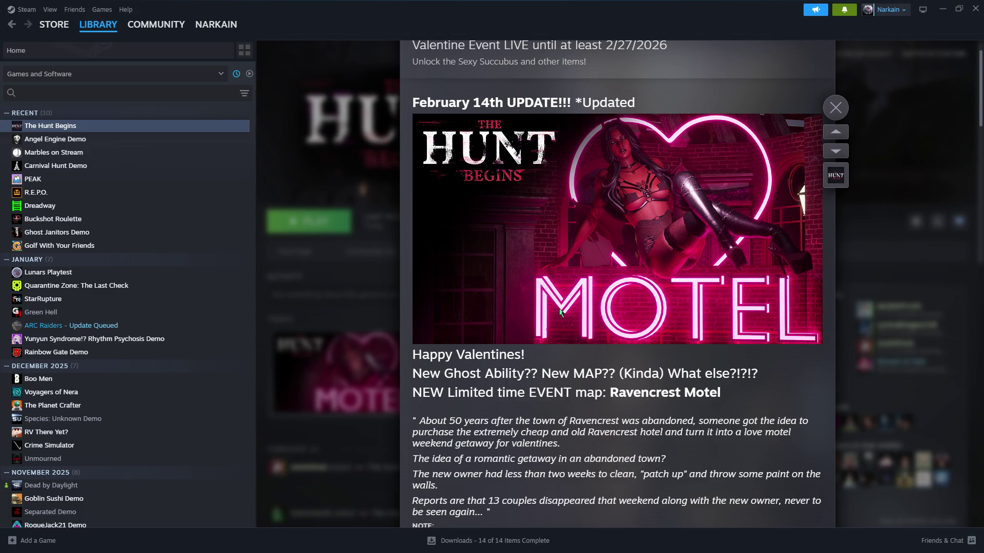
{"action": "scroll", "coordinate": [558, 308], "scroll_direction": "down", "scroll_amount": 4}
{"action": "scroll", "coordinate": [559, 309], "scroll_direction": "up", "scroll_amount": 4}
{"action": "key", "text": "alt+Tab"}
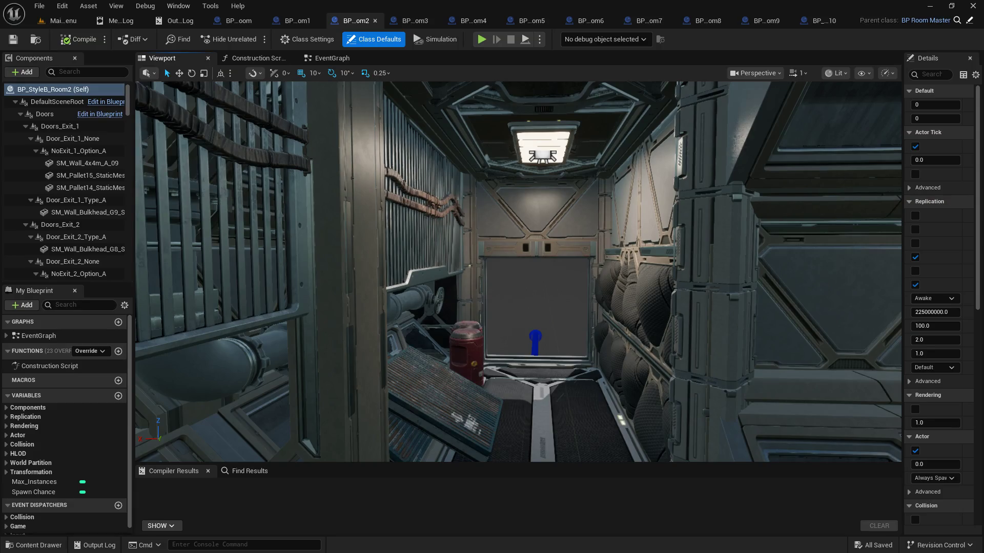
{"action": "mouse_move", "coordinate": [518, 272]}
{"action": "left_mouse_down"}
{"action": "mouse_move", "coordinate": [517, 308]}
{"action": "mouse_move", "coordinate": [543, 286]}
{"action": "mouse_move", "coordinate": [527, 267]}
{"action": "mouse_move", "coordinate": [528, 308]}
{"action": "mouse_move", "coordinate": [512, 271]}
{"action": "mouse_move", "coordinate": [502, 286]}
{"action": "mouse_move", "coordinate": [492, 277]}
{"action": "mouse_move", "coordinate": [532, 266]}
{"action": "mouse_move", "coordinate": [543, 277]}
{"action": "mouse_move", "coordinate": [538, 297]}
{"action": "mouse_move", "coordinate": [528, 287]}
{"action": "mouse_move", "coordinate": [549, 281]}
{"action": "mouse_move", "coordinate": [512, 276]}
{"action": "mouse_move", "coordinate": [543, 277]}
{"action": "mouse_move", "coordinate": [554, 289]}
{"action": "mouse_move", "coordinate": [507, 277]}
{"action": "mouse_move", "coordinate": [568, 282]}
{"action": "mouse_move", "coordinate": [670, 172]}
{"action": "left_mouse_up"}
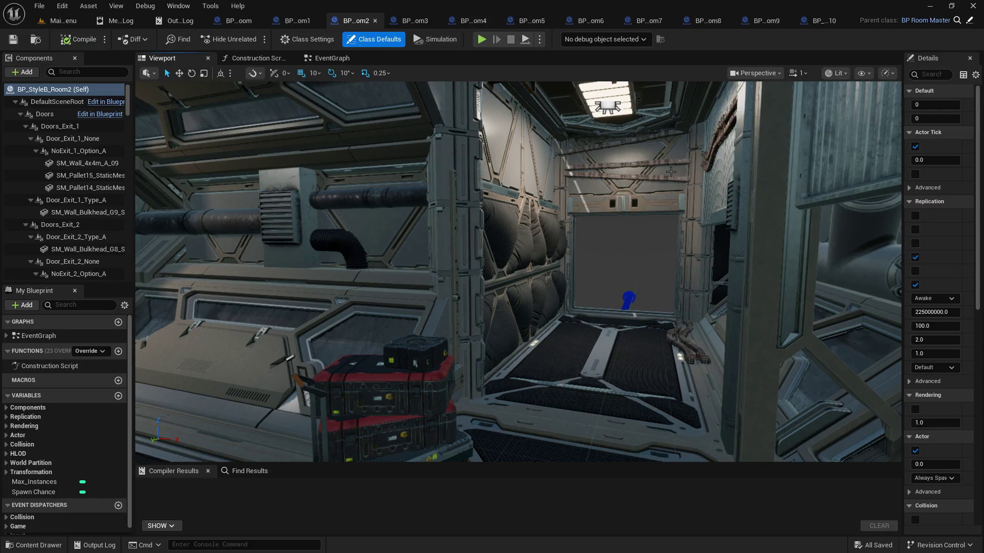
{"action": "mouse_move", "coordinate": [670, 171]}
{"action": "left_mouse_down"}
{"action": "mouse_move", "coordinate": [544, 163]}
{"action": "mouse_move", "coordinate": [369, 177]}
{"action": "left_mouse_up"}
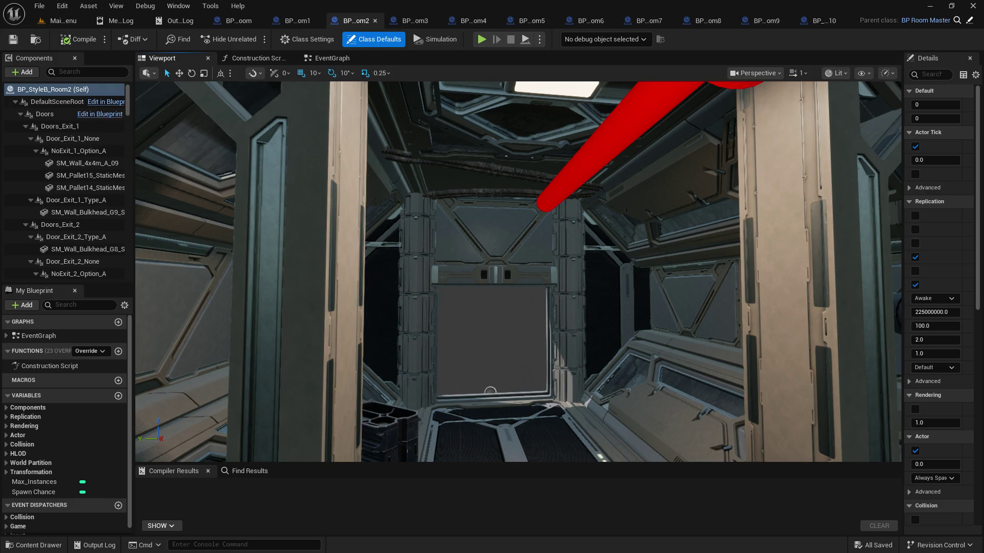
{"action": "mouse_move", "coordinate": [489, 392]}
{"action": "left_mouse_down"}
{"action": "mouse_move", "coordinate": [400, 384]}
{"action": "mouse_move", "coordinate": [441, 382]}
{"action": "mouse_move", "coordinate": [379, 414]}
{"action": "left_mouse_up"}
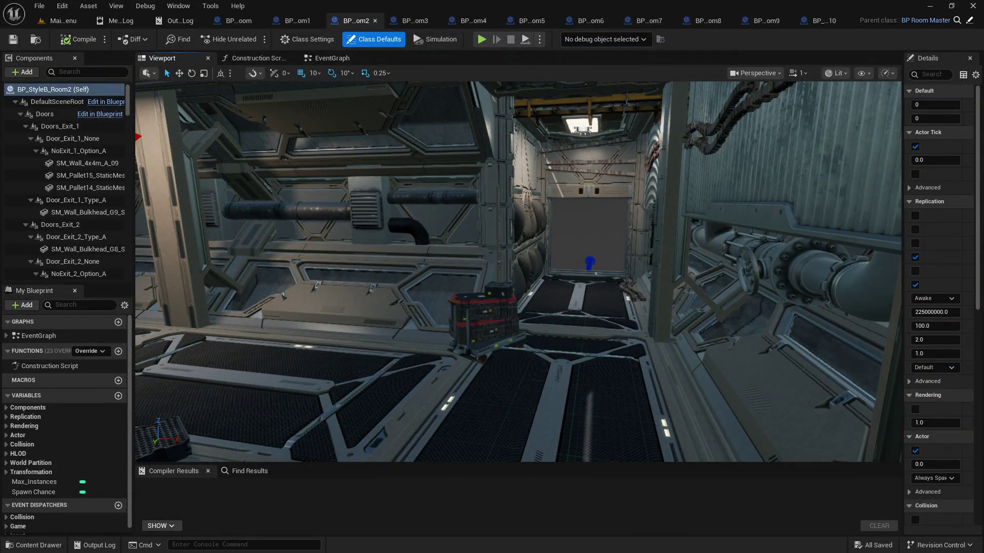
- Move the viewport toward the back door and vented wall, then start Play-in-Editor with Alt+P
{"action": "left_click_drag", "start_coordinate": [494, 213], "coordinate": [494, 235]}
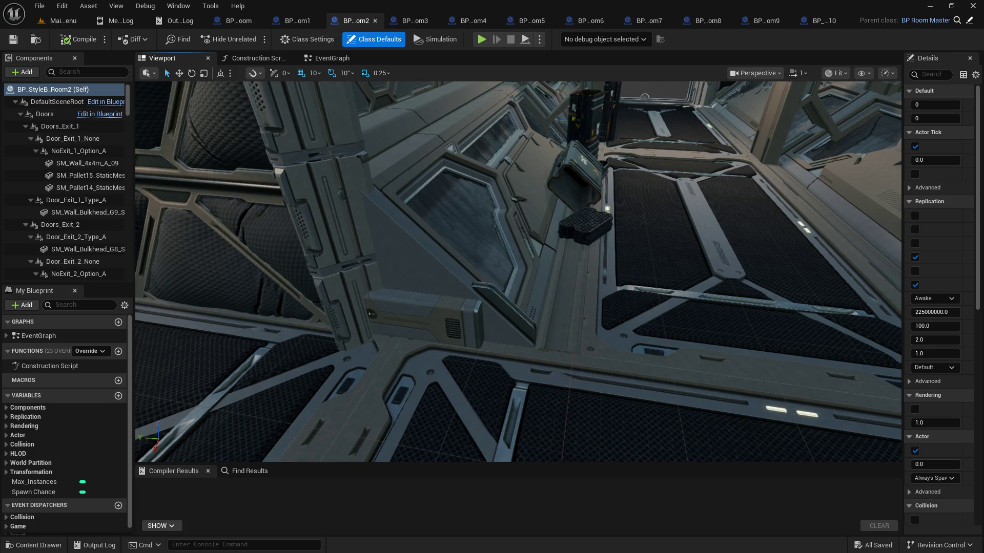
{"action": "key", "text": "f"}
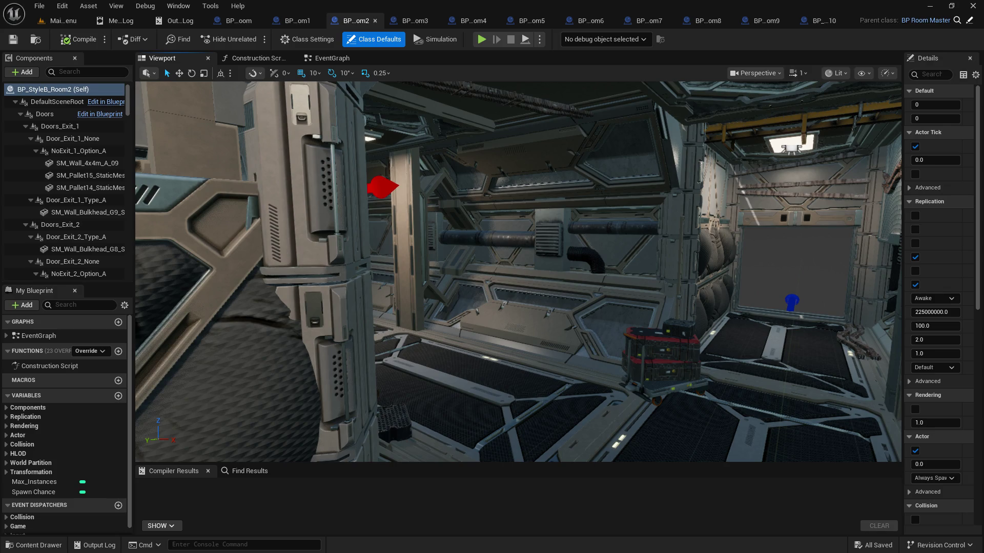
{"action": "key", "text": "alt+p"}
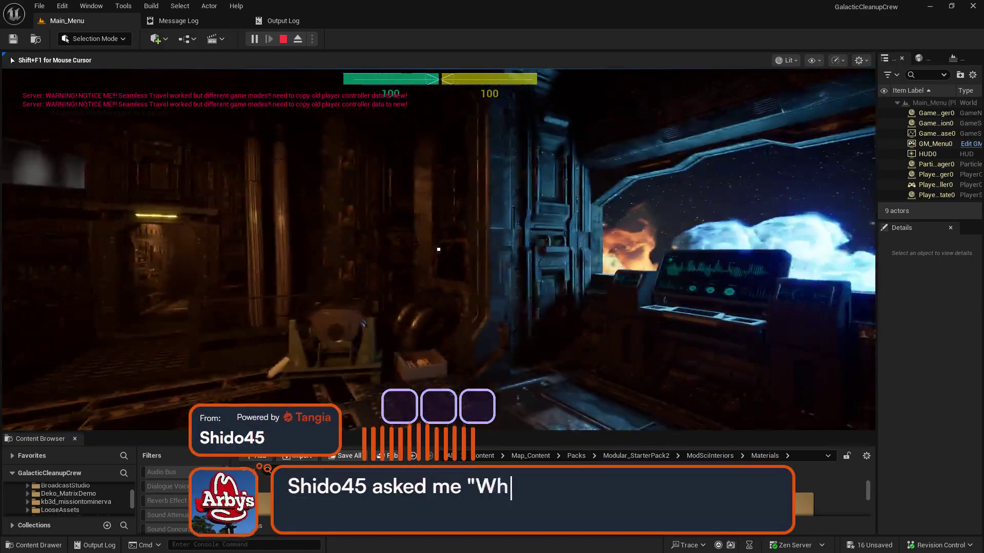
- Walk up to the console, use it to load another map, then release the mouse with Shift+F1
{"action": "key", "text": "w"}
{"action": "key", "text": "e"}
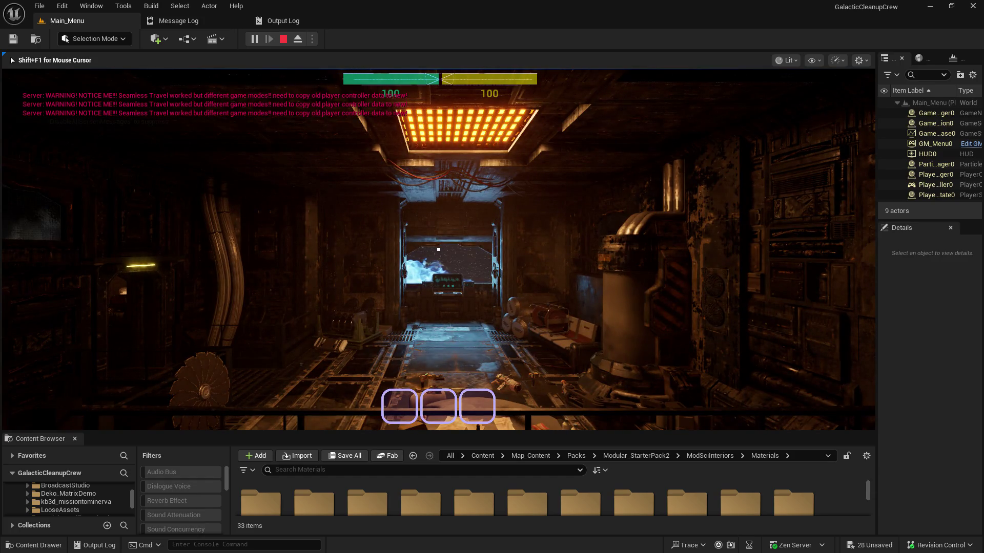
{"action": "key", "text": "shift+F1"}
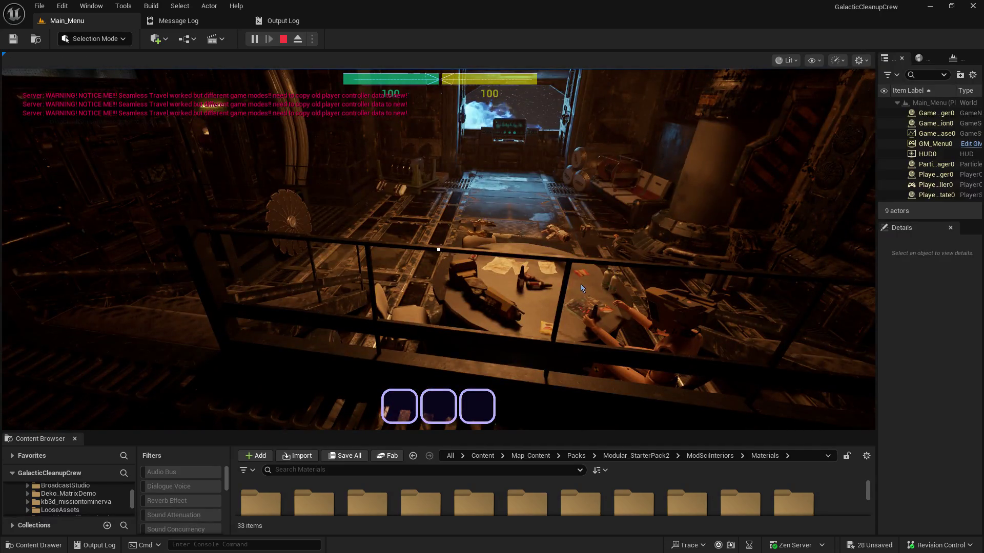
- Walk down the corridor in the game, stop PIE with Esc, and return to Main_Menu
{"action": "left_click", "coordinate": [582, 285]}
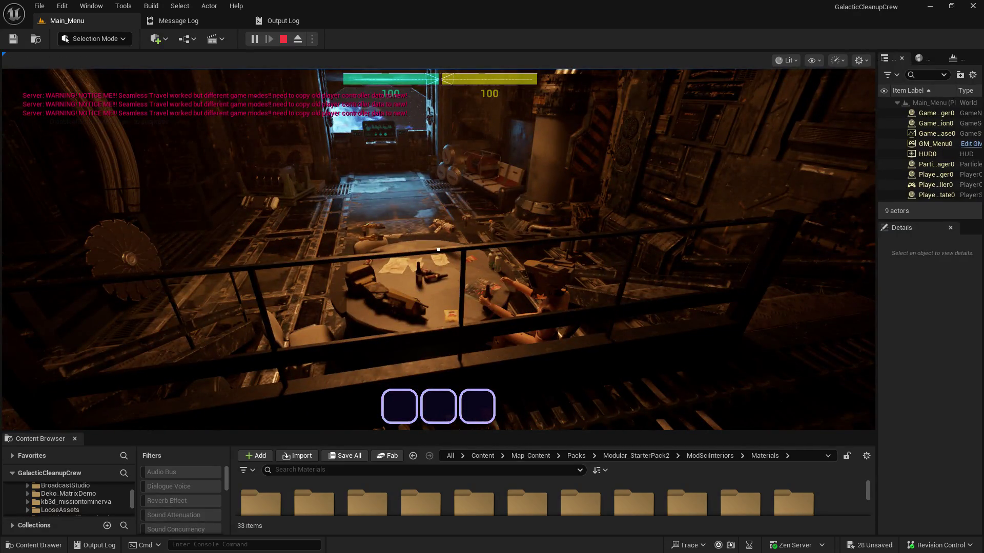
{"action": "left_click", "coordinate": [748, 229]}
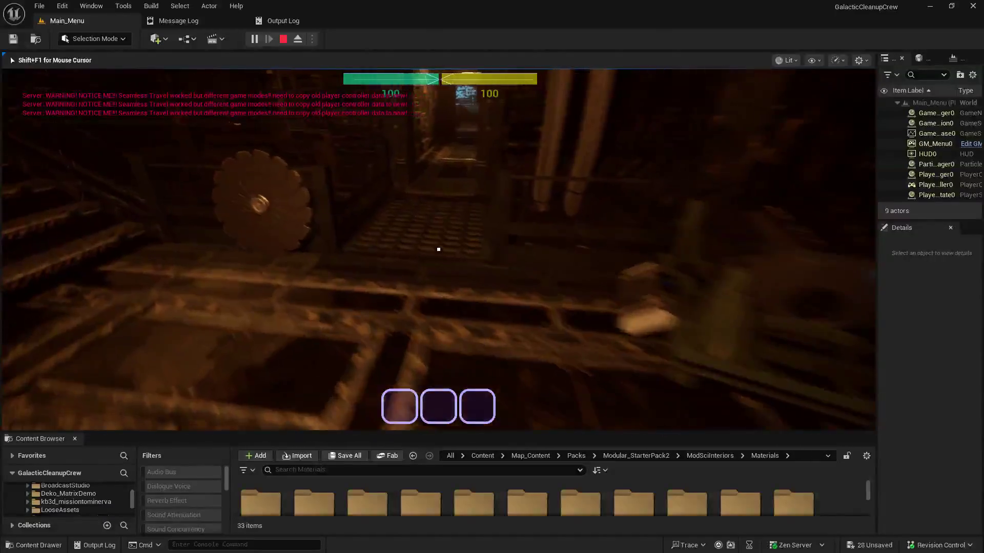
{"action": "key", "text": "w"}
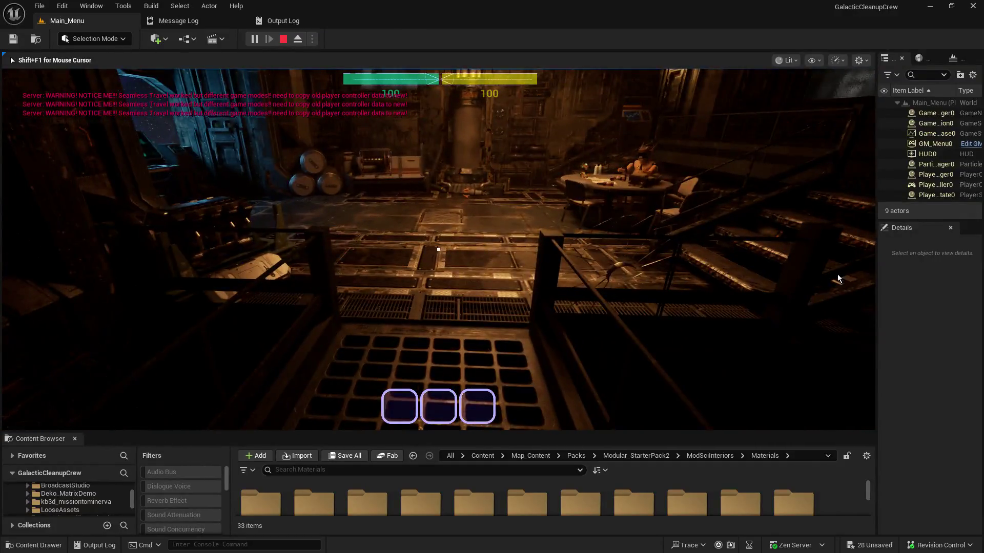
{"action": "key", "text": "Escape"}
{"action": "left_click", "coordinate": [87, 15]}
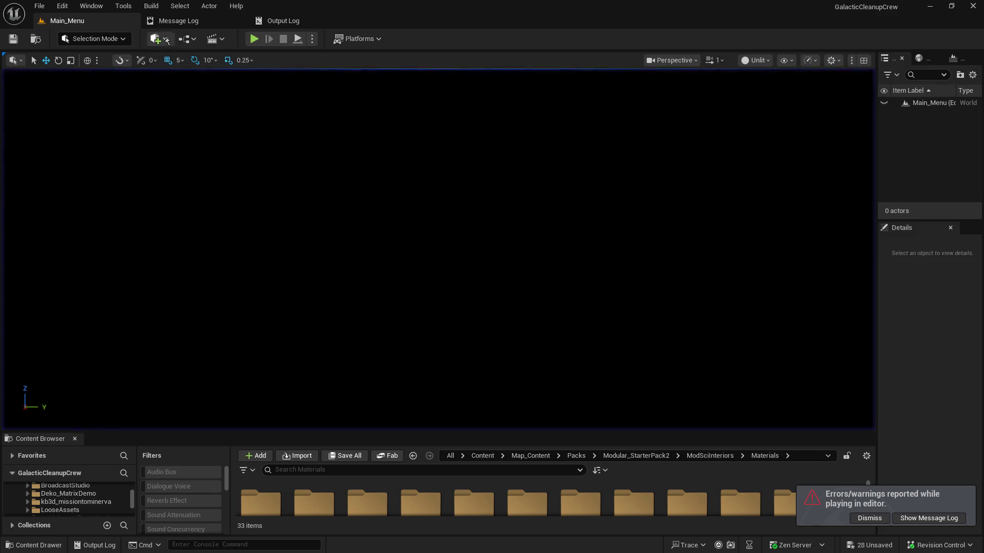
- Dismiss the errors/warnings notice and enlarge the Content Browser
{"action": "left_click", "coordinate": [871, 518]}
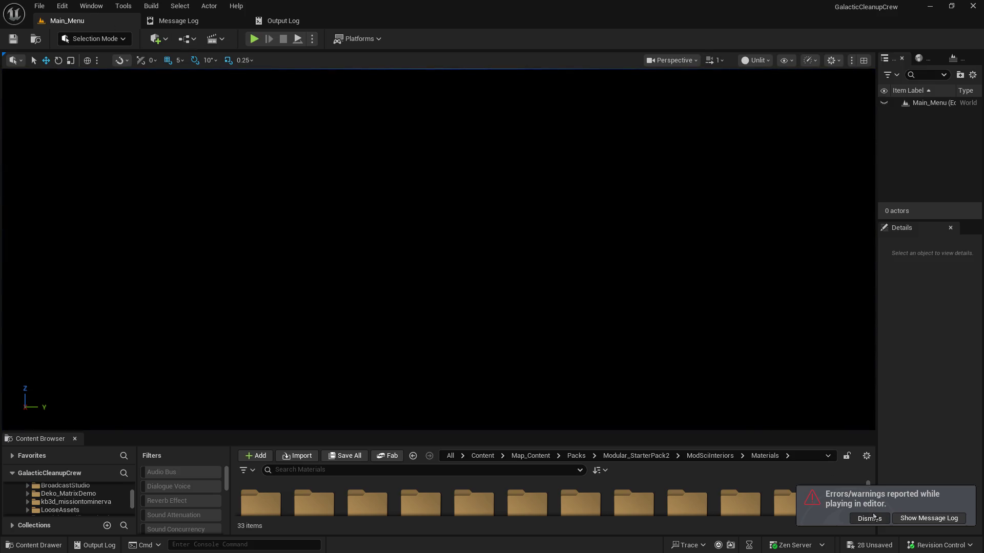
{"action": "mouse_move", "coordinate": [826, 432]}
{"action": "left_mouse_down"}
{"action": "mouse_move", "coordinate": [816, 293]}
{"action": "mouse_move", "coordinate": [802, 340]}
{"action": "left_mouse_up"}
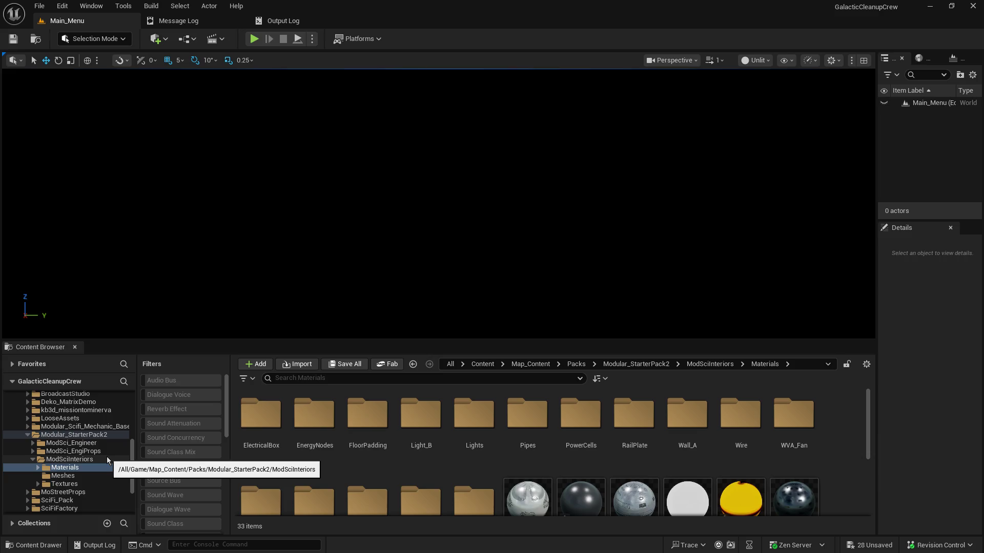
{"action": "scroll", "coordinate": [107, 457], "scroll_direction": "up", "scroll_amount": 5}
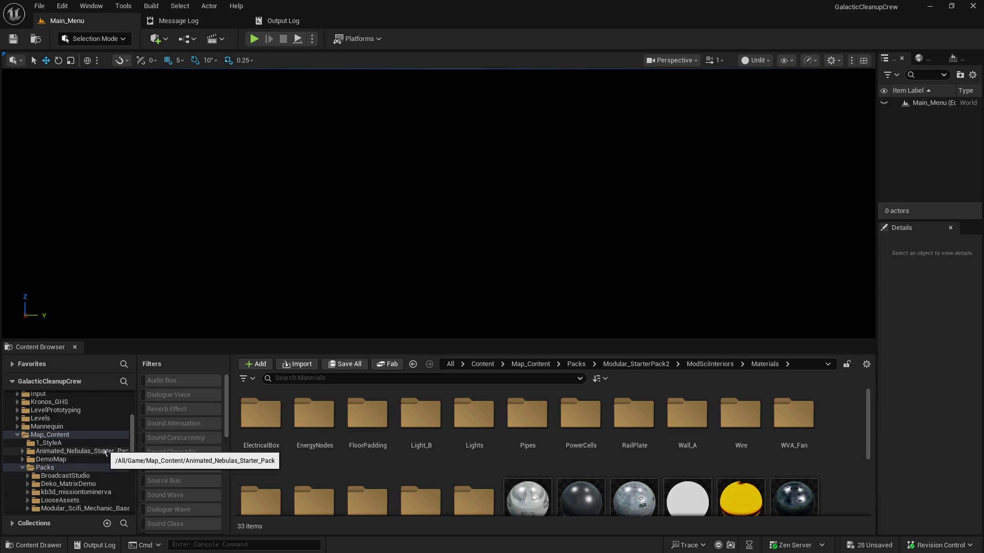
{"action": "scroll", "coordinate": [103, 449], "scroll_direction": "up", "scroll_amount": 3}
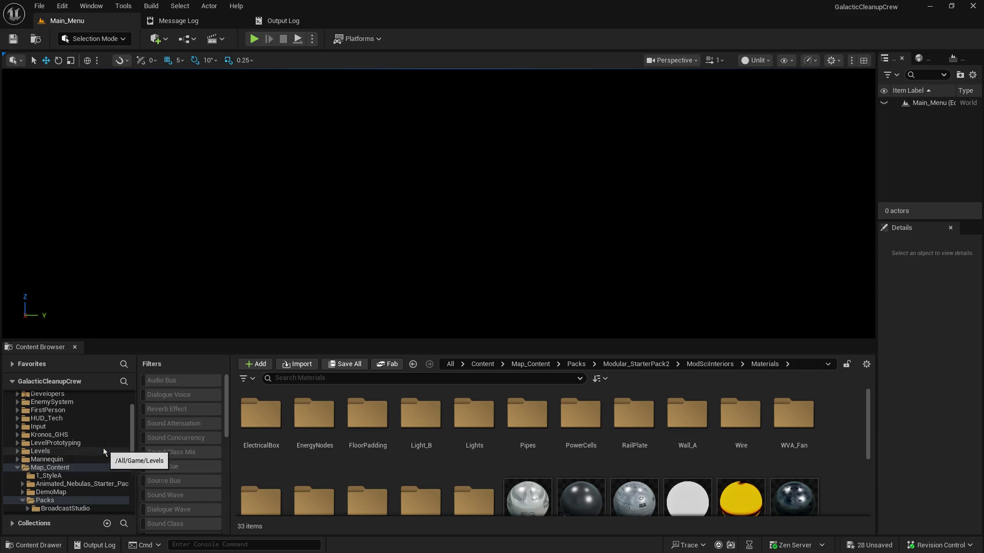
{"action": "scroll", "coordinate": [103, 448], "scroll_direction": "up", "scroll_amount": 3}
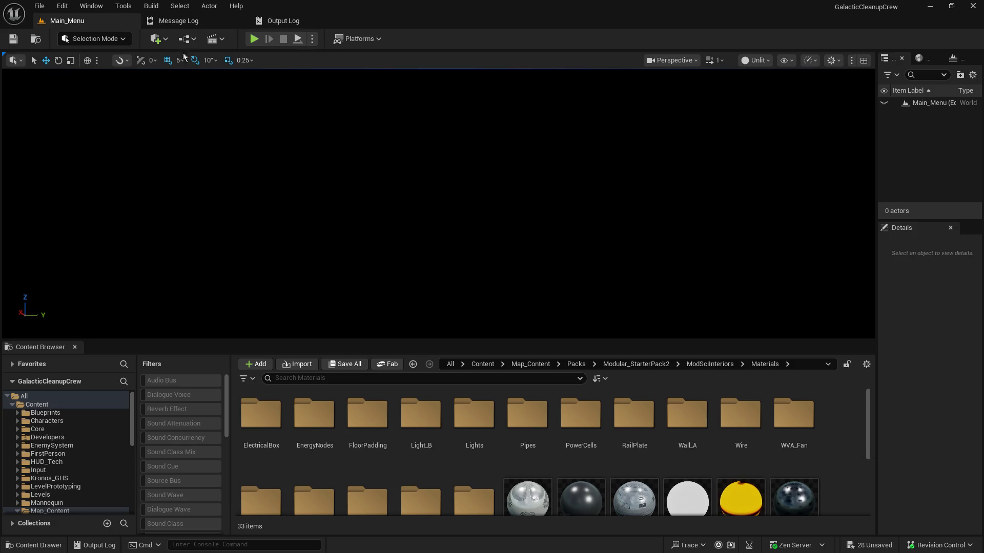
- Browse Levels > Generator1, then select BP_StyleA_Room_02 in the 1_StyleA folder
{"action": "left_click", "coordinate": [45, 495]}
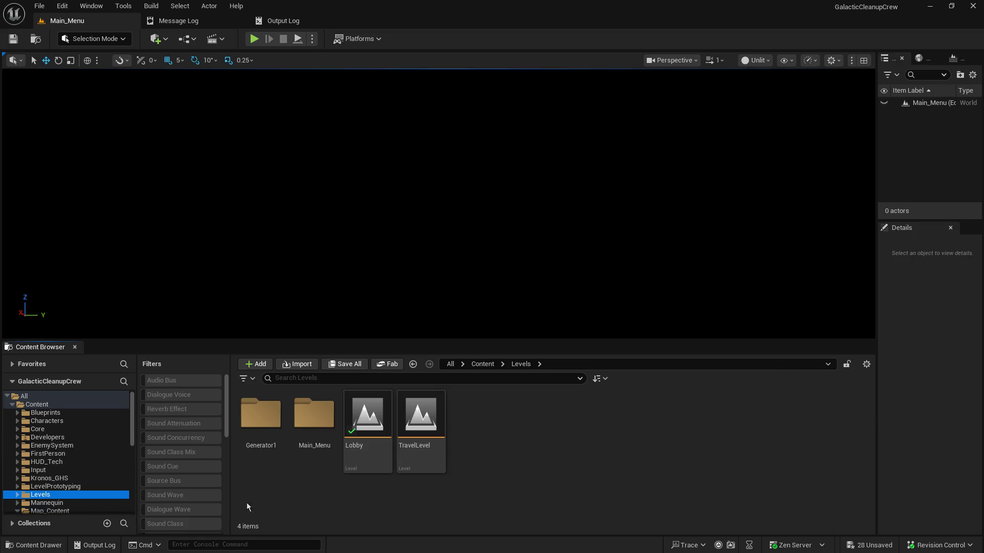
{"action": "scroll", "coordinate": [103, 481], "scroll_direction": "down", "scroll_amount": 2}
{"action": "double_click", "coordinate": [254, 456]}
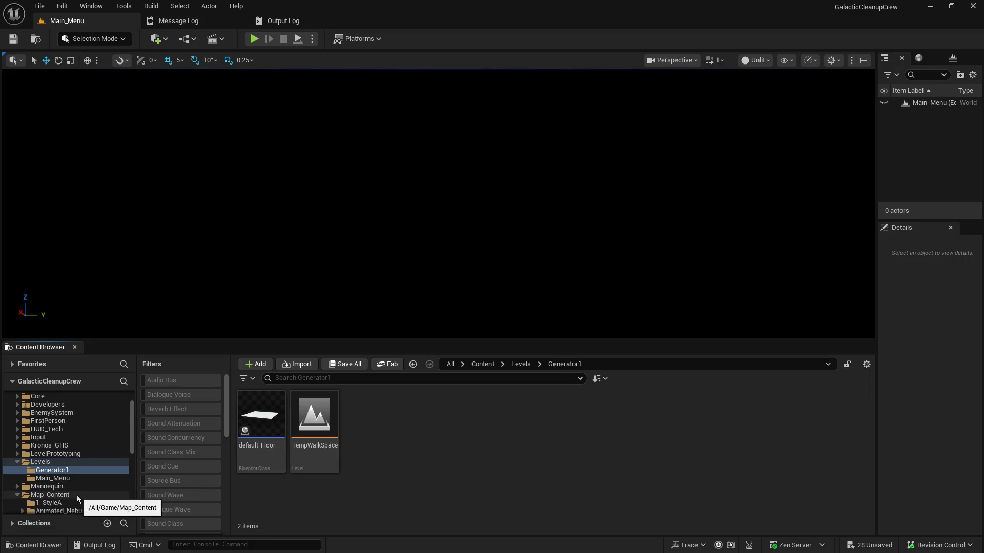
{"action": "left_click", "coordinate": [48, 502]}
{"action": "left_click", "coordinate": [362, 423]}
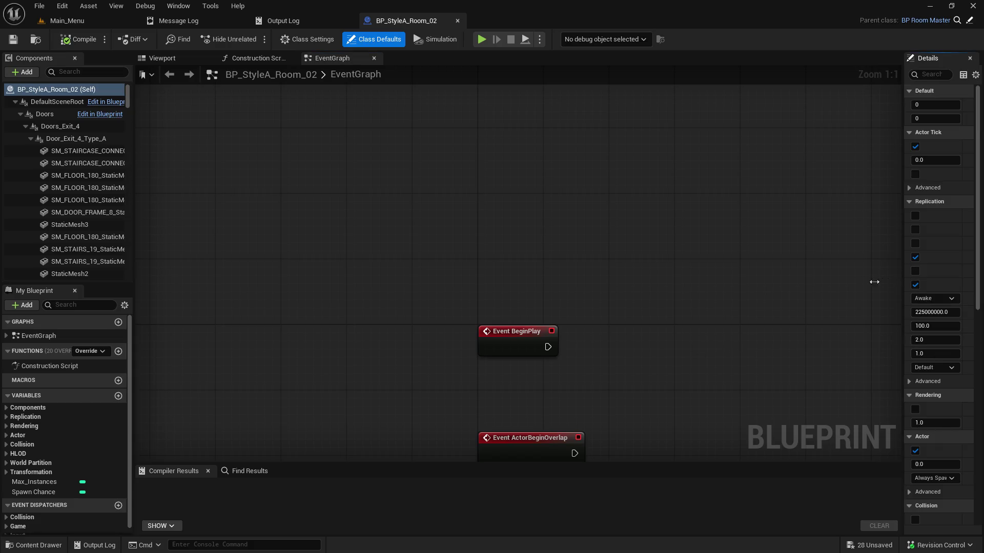
- Widen the Details panel showing BP_StyleA_Room_02's class defaults beside the EventGraph
{"action": "left_click_drag", "start_coordinate": [902, 236], "coordinate": [666, 263]}
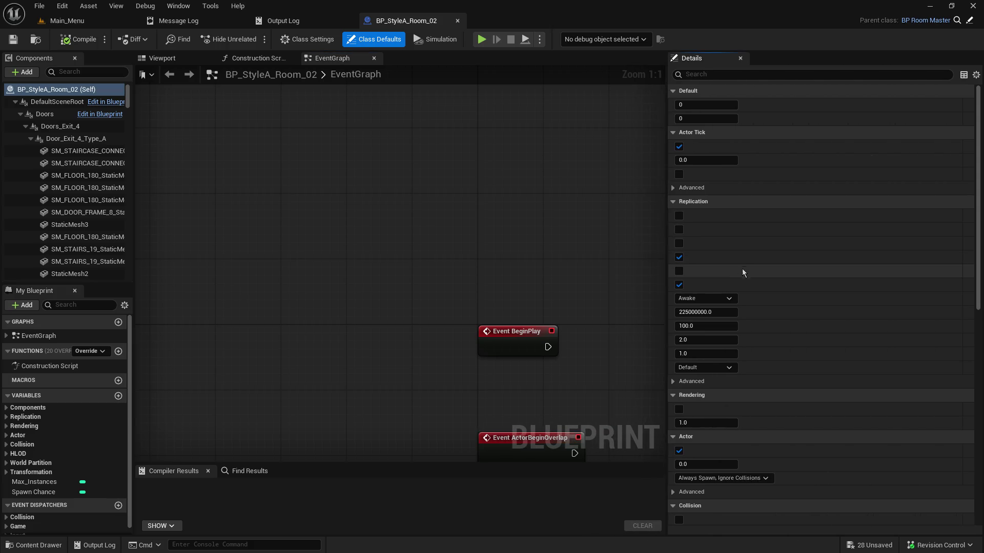